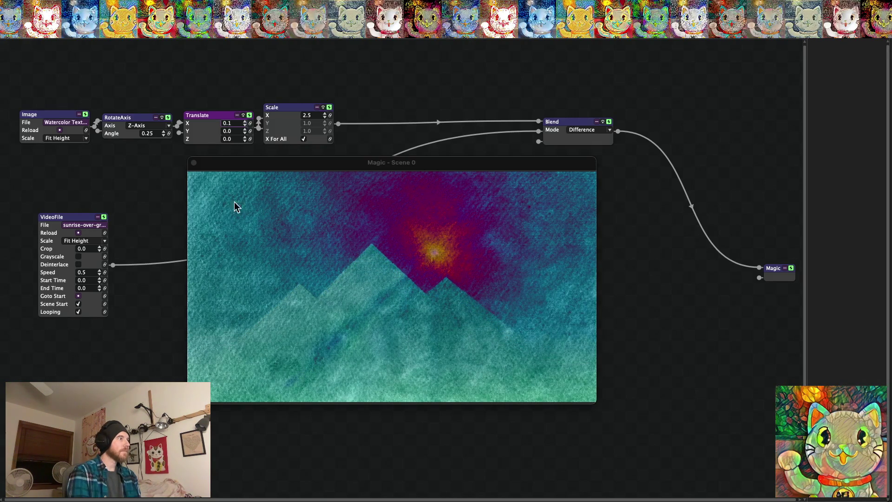
Load the pyramid sunset timelapse .mov from the Pyramid Videos folder into the VideoFile node.
click(89, 226)
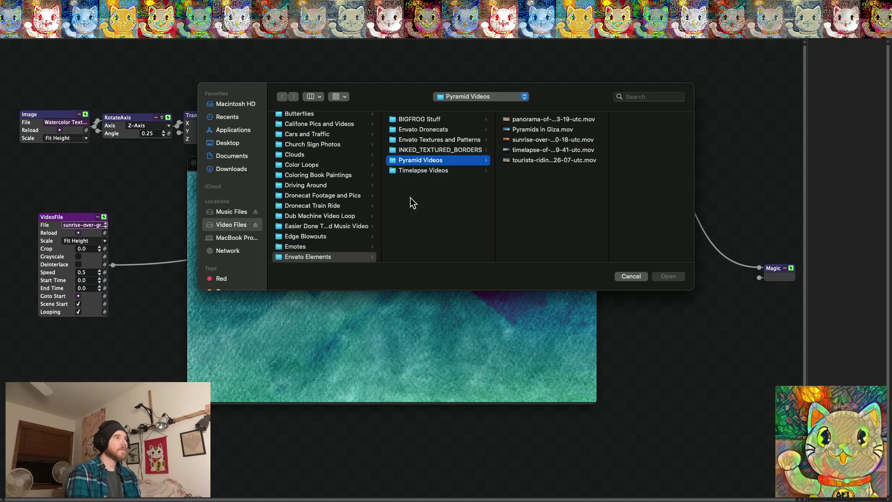
click(537, 150)
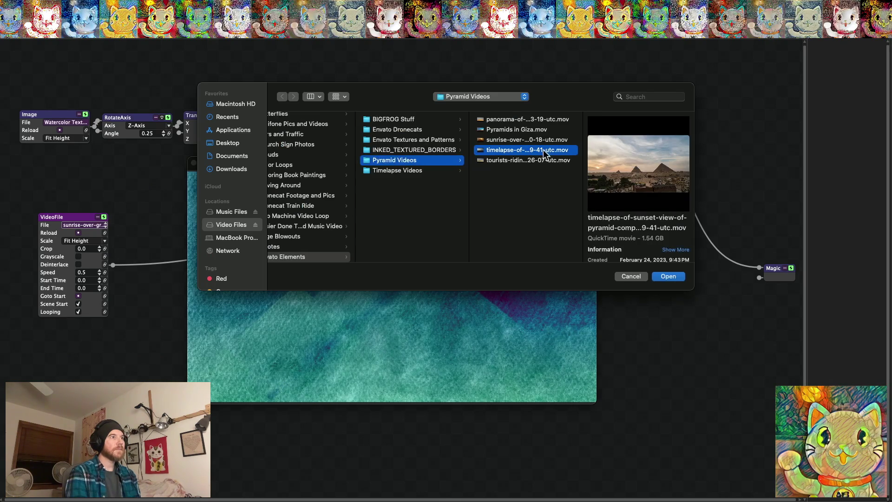
click(668, 277)
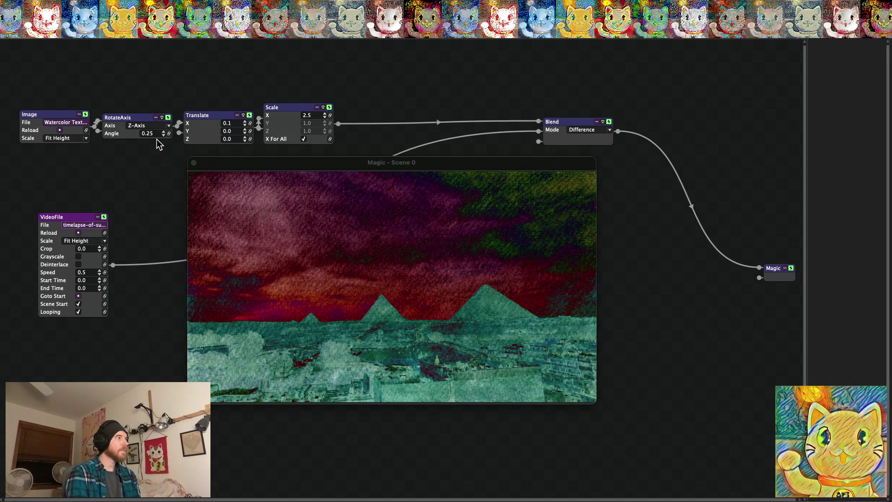
click(574, 130)
click(578, 179)
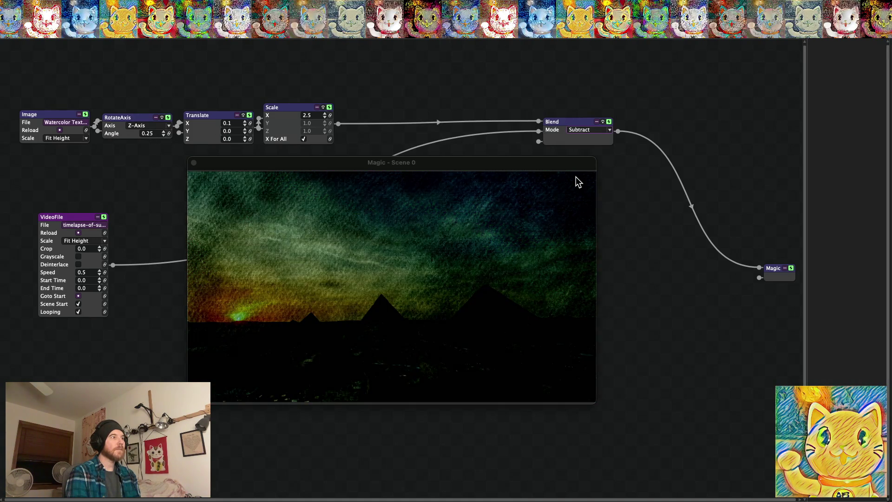
click(579, 130)
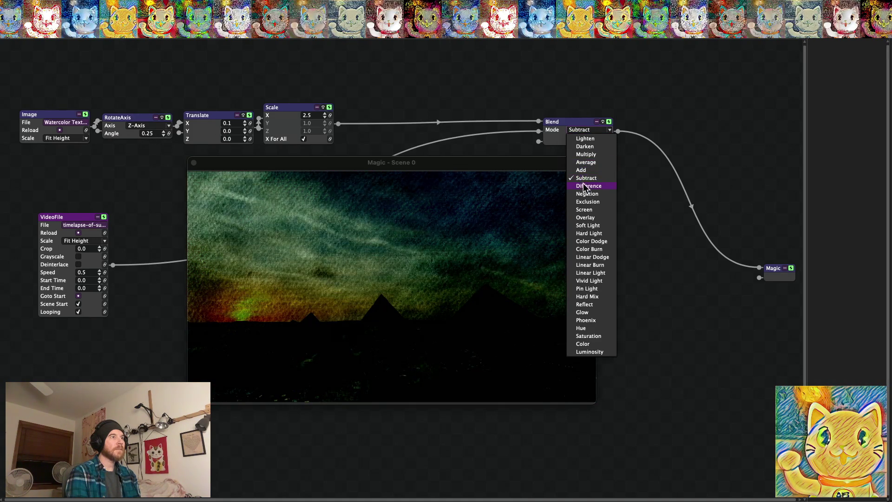
click(583, 194)
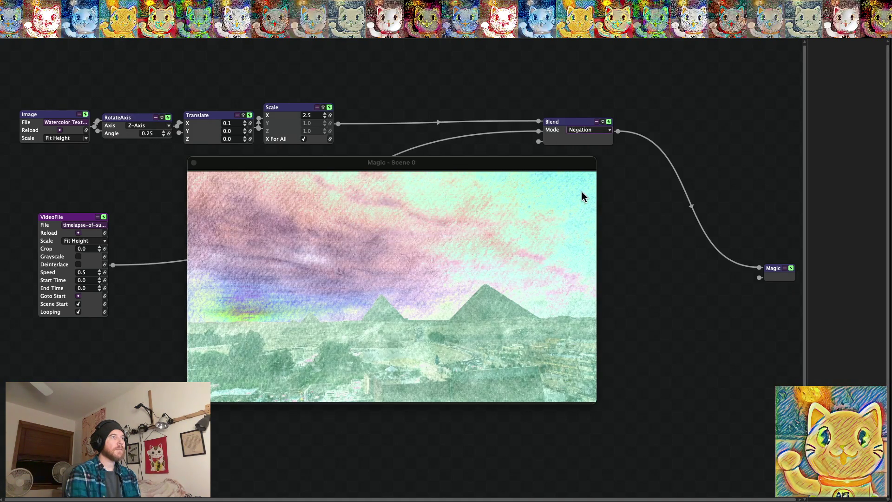
click(581, 131)
click(582, 185)
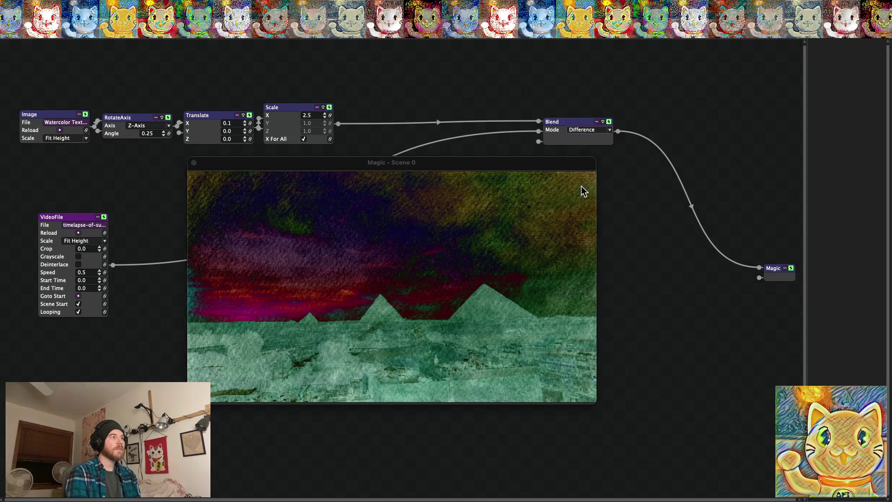
click(77, 123)
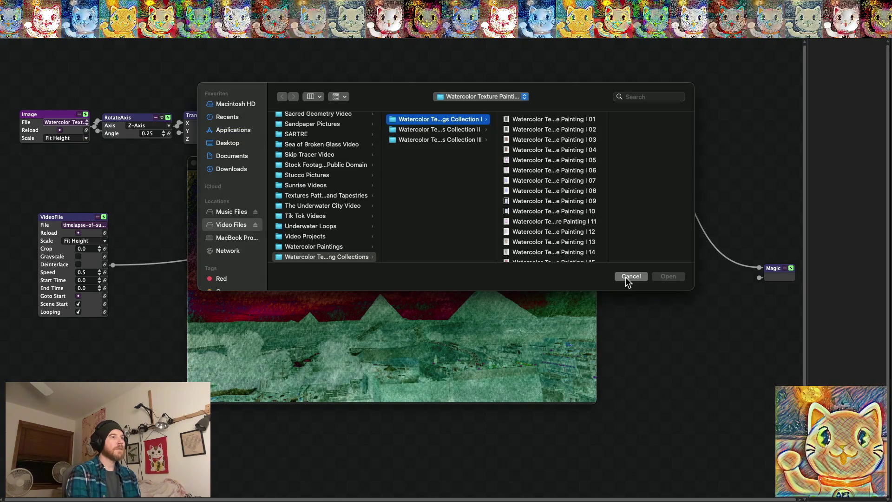
click(631, 276)
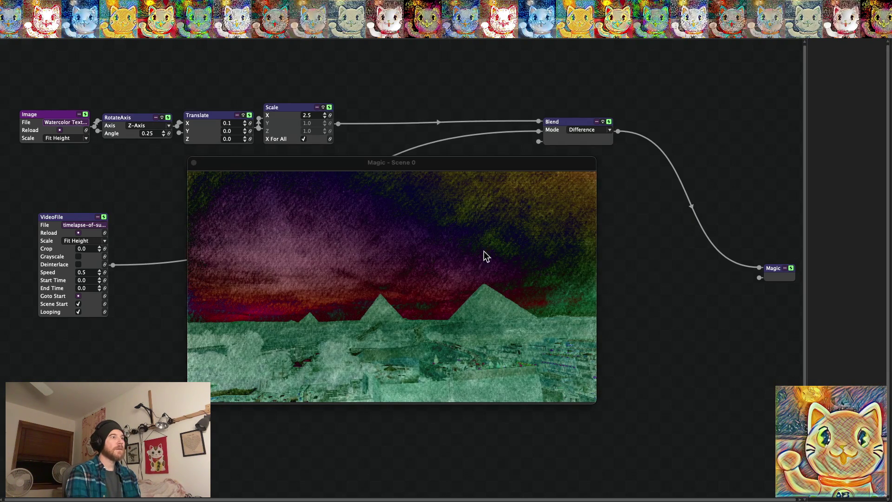
click(85, 119)
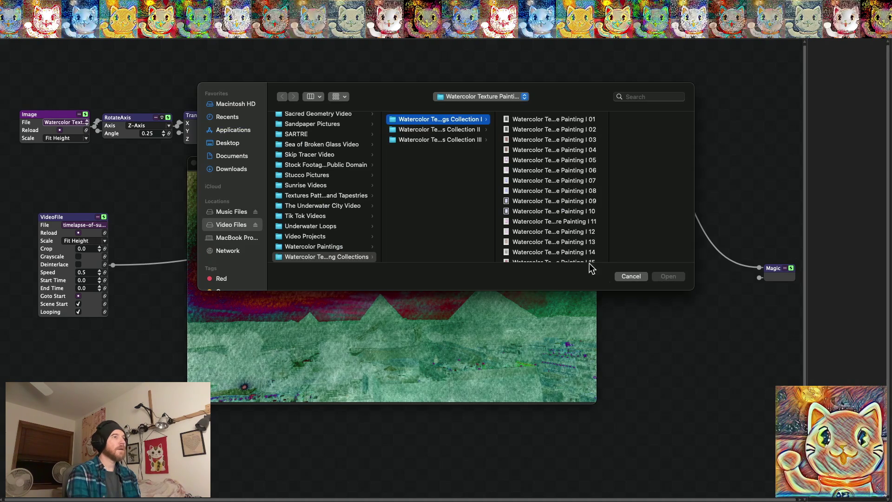
click(631, 276)
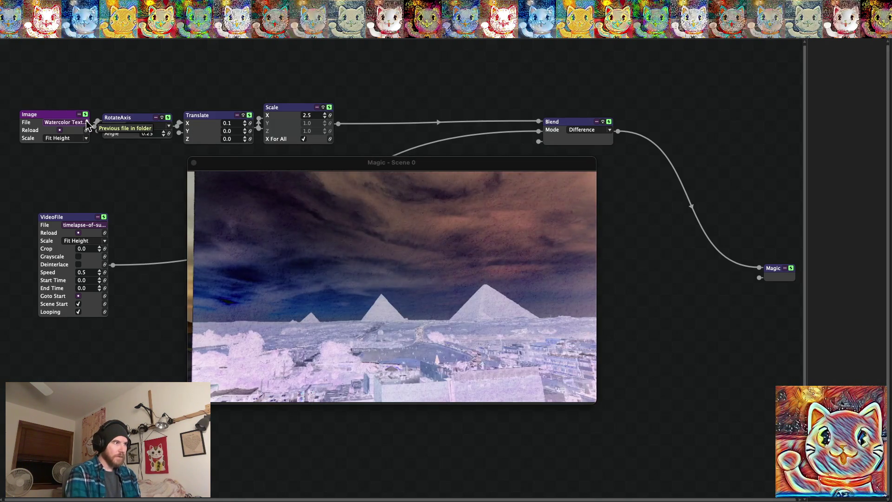
Reset the texture's Translate X offset to 0.0 and briefly preview the output fullscreen.
click(245, 126)
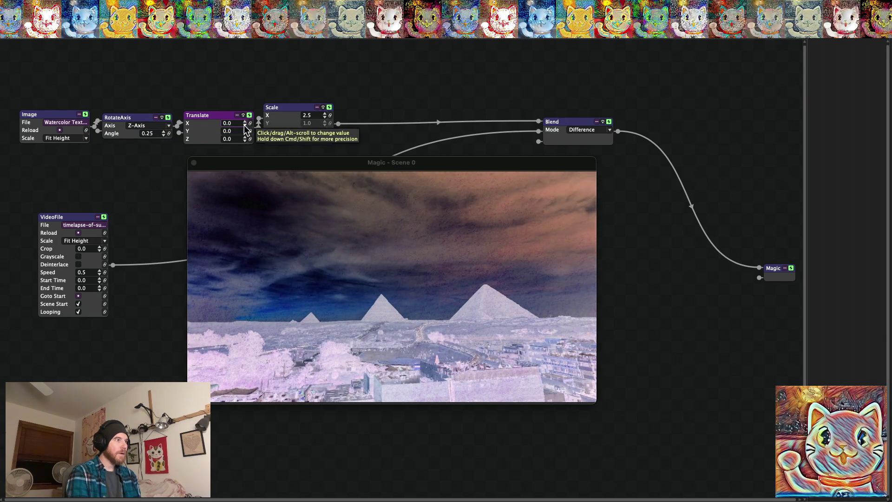
key(super+f)
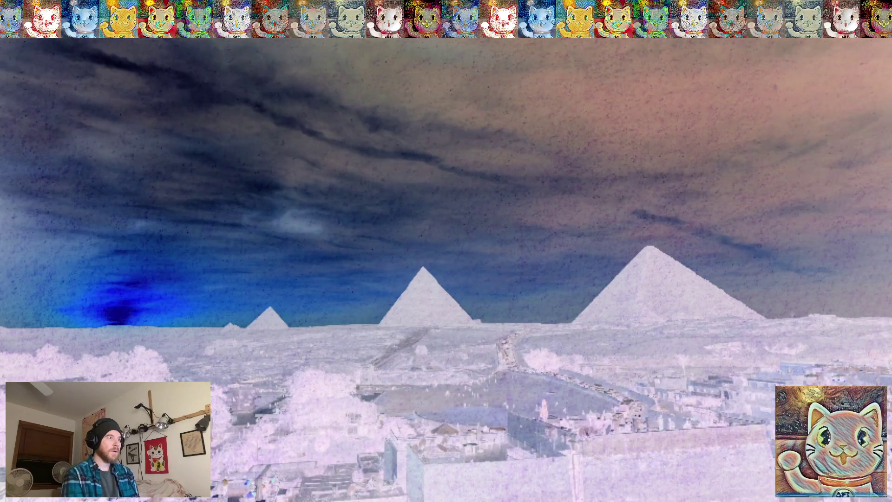
key(super+f)
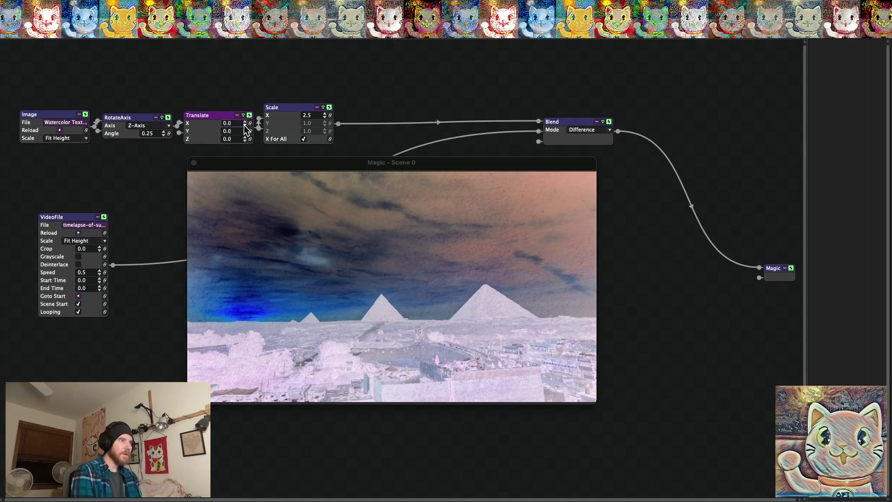
Try the Subtract blend mode, switch back to Difference, and view the output fullscreen.
click(603, 131)
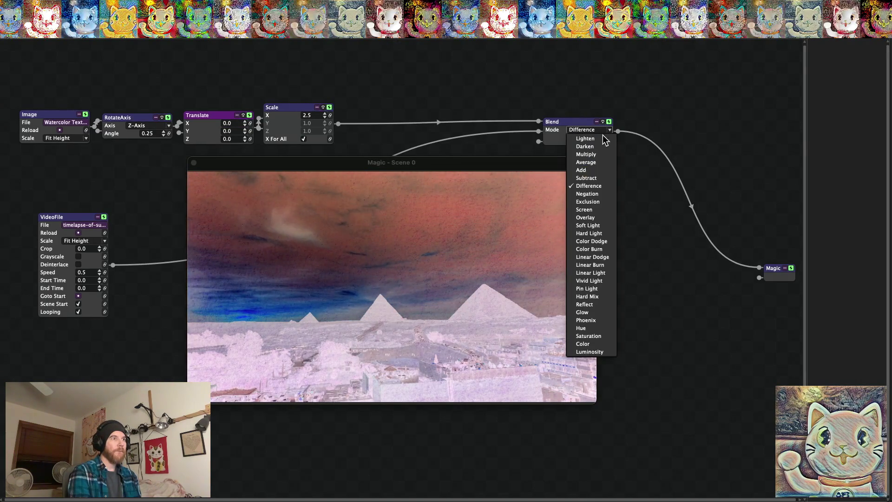
click(599, 179)
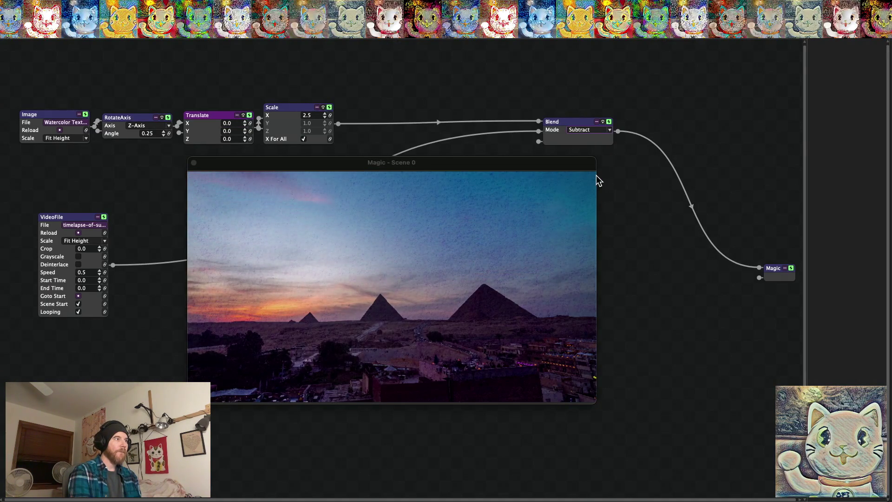
click(86, 120)
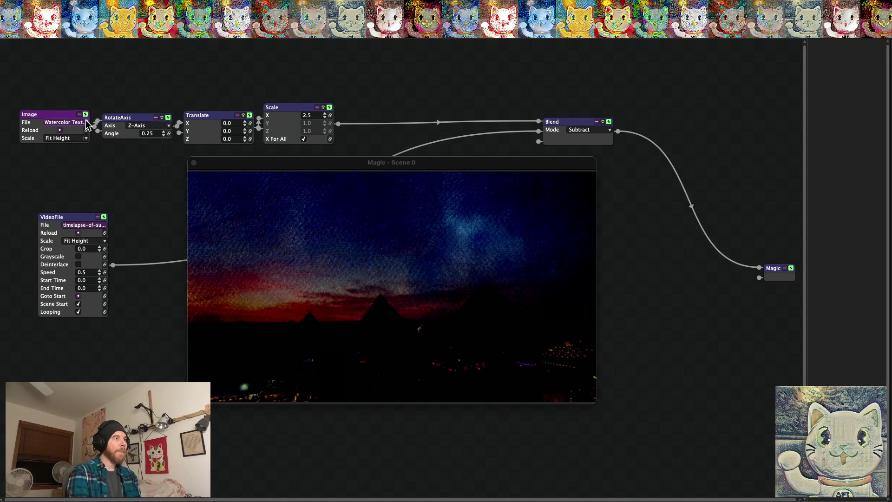
click(610, 130)
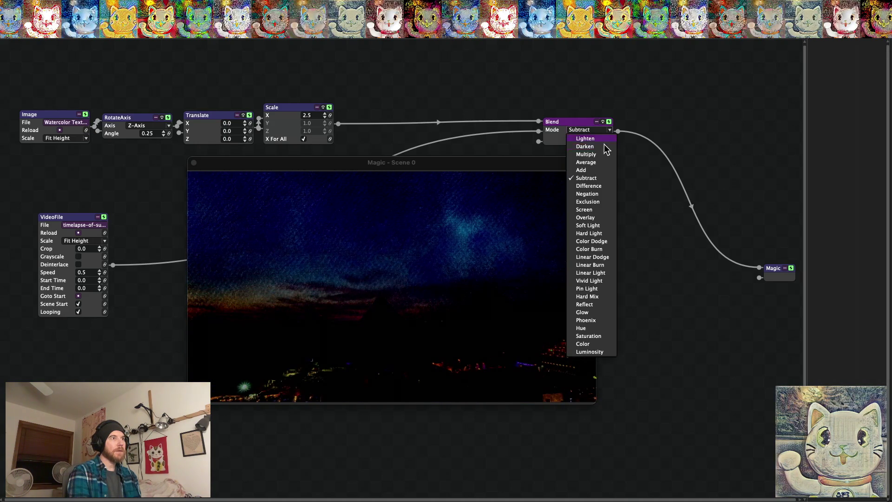
click(589, 186)
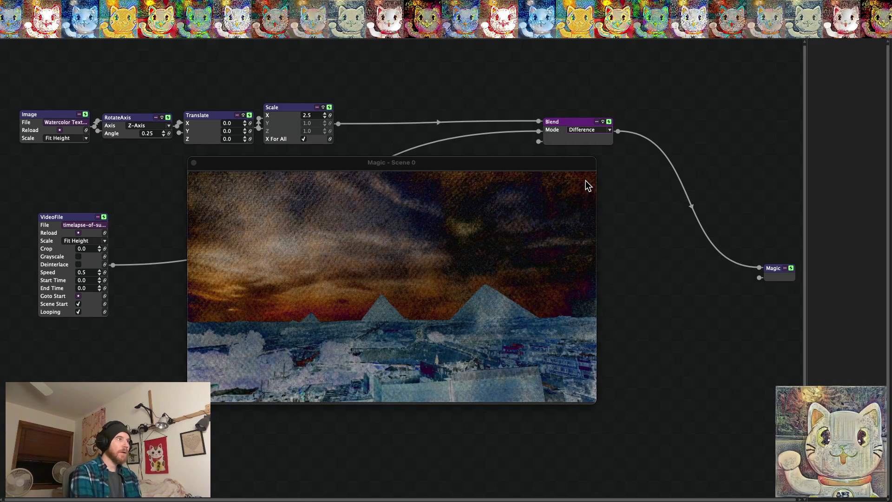
double_click(587, 185)
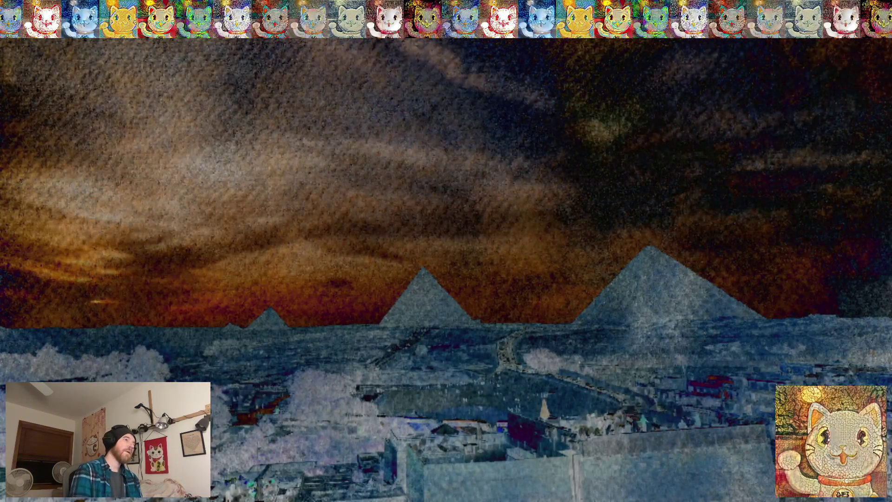
Save the project as 'Texture Water Color Pyramids 6' in Texture Watercolor Projects, then return to fullscreen.
key(Escape)
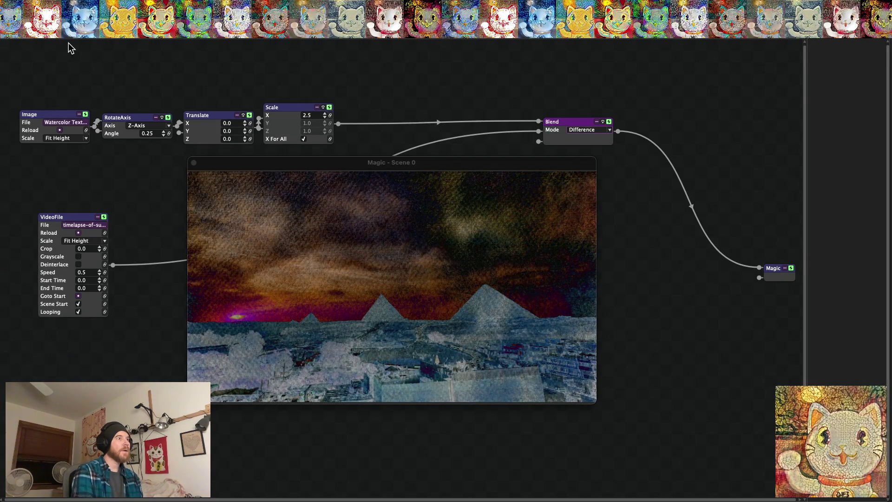
click(57, 5)
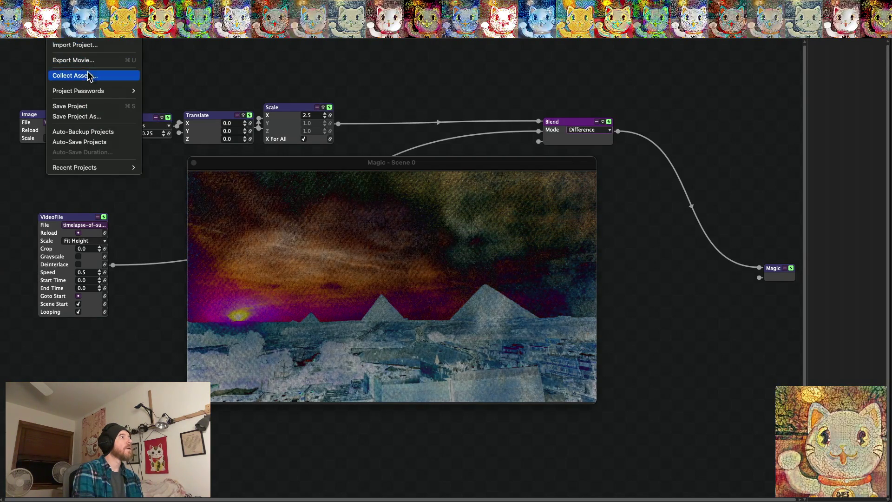
click(89, 118)
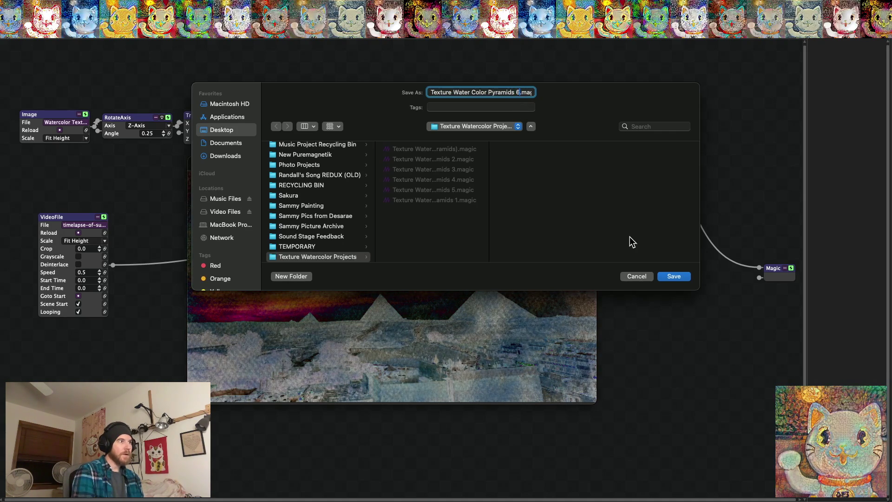
click(674, 277)
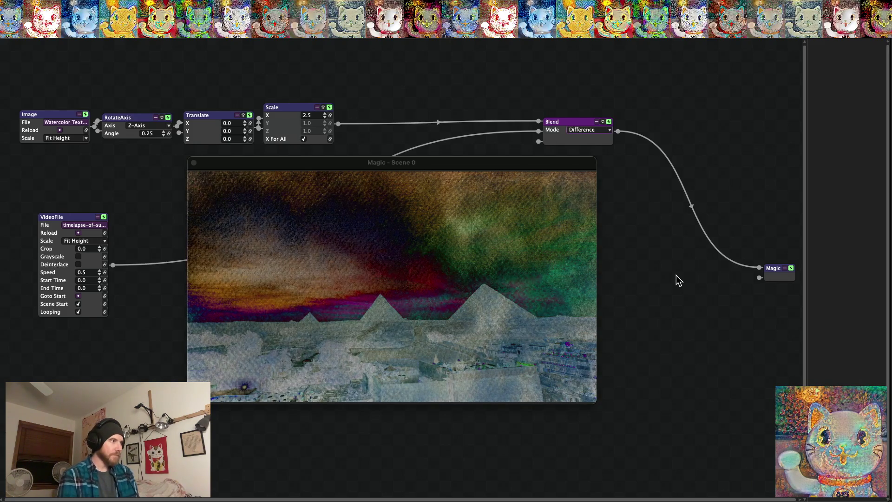
key(super+f)
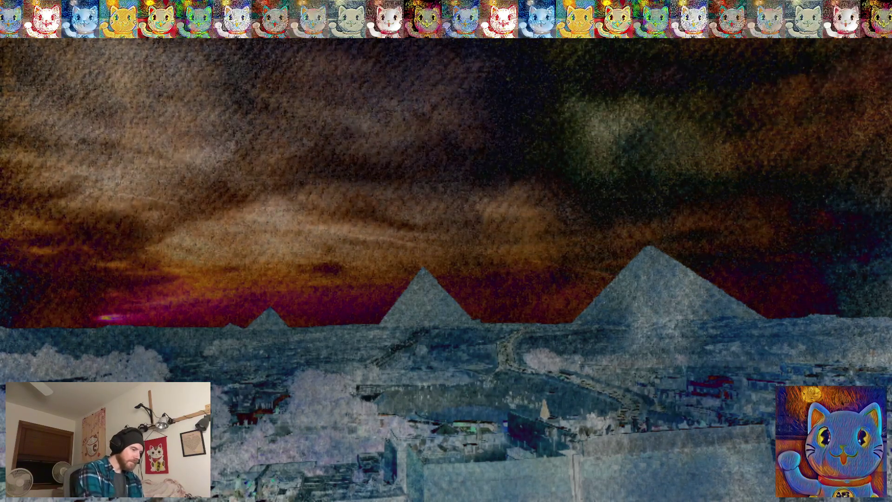
key(Escape)
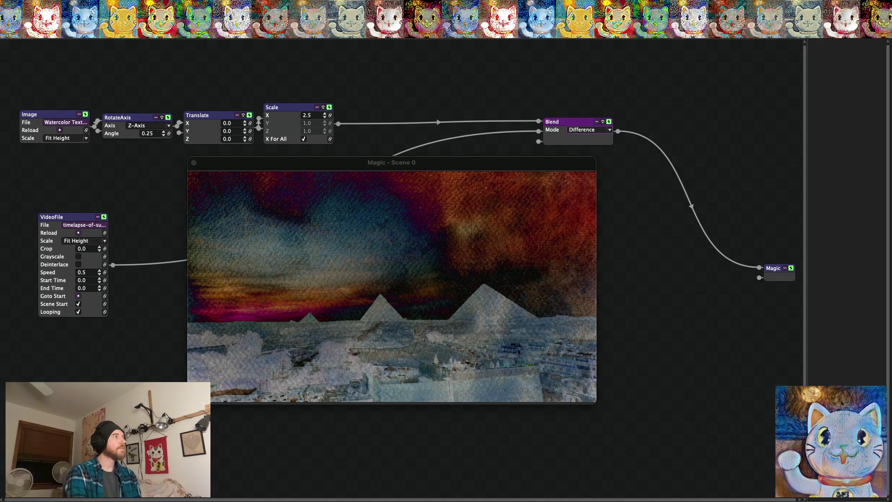
Watch the Difference-blended pyramid timelapse fullscreen, then exit back to the node editor.
click(33, 19)
mouse_move(58, 19)
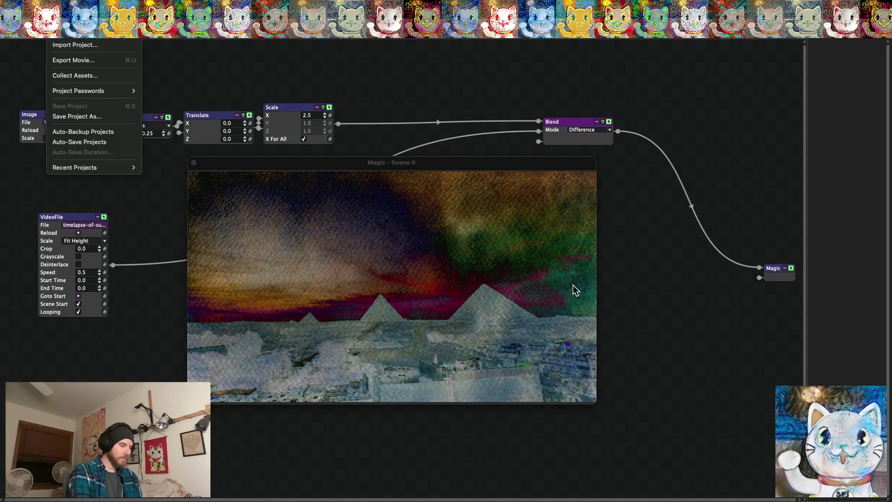
key(super+f)
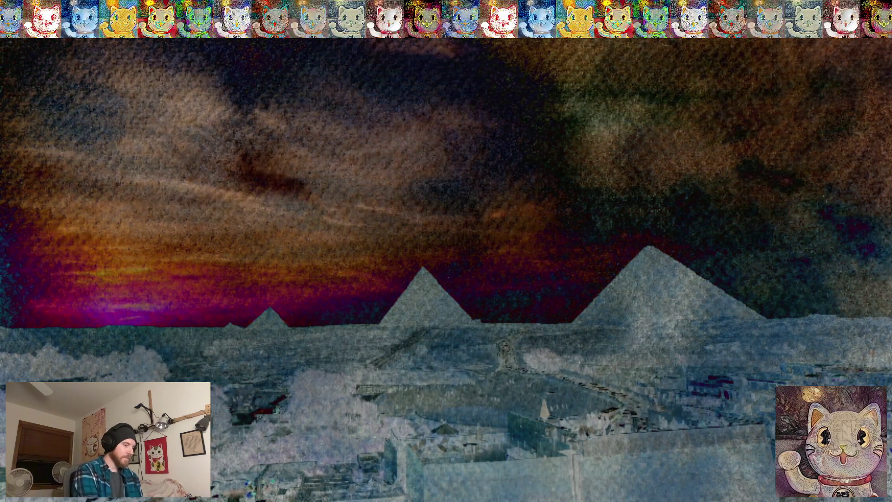
key(Escape)
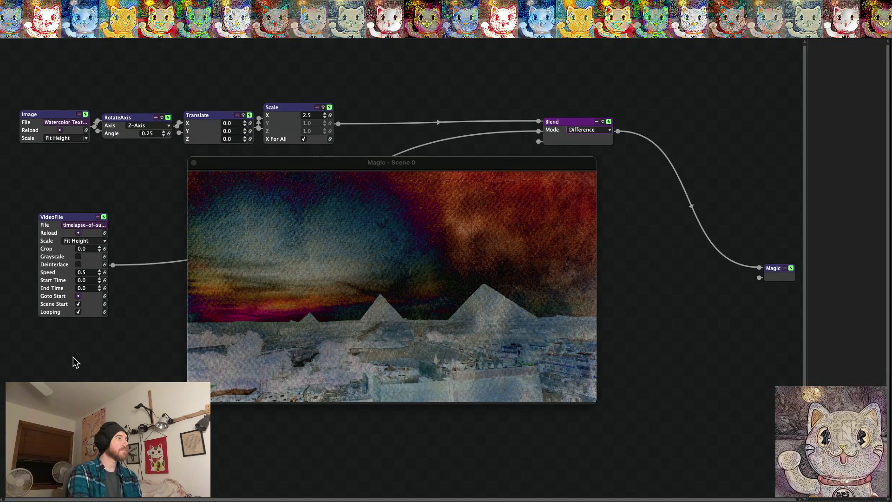
Add a Liquid Recursion ISF node, wire it into Blend's third input, then unplug it again.
mouse_move(74, 369)
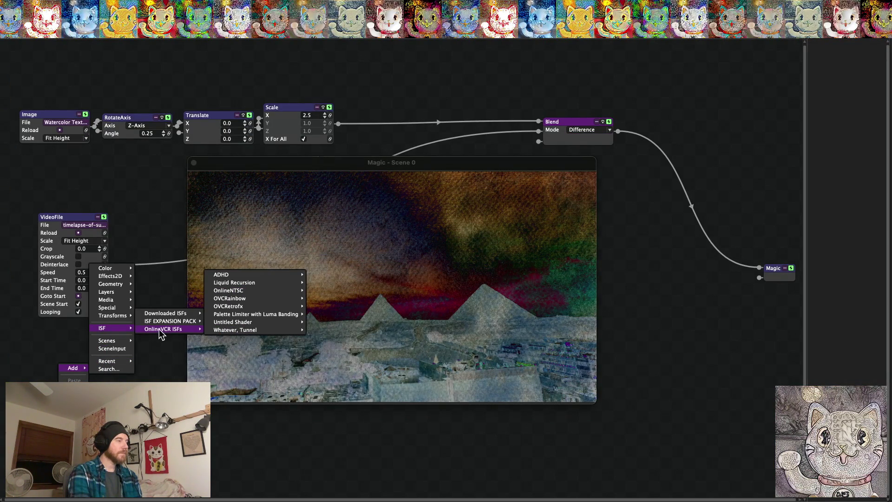
mouse_move(233, 287)
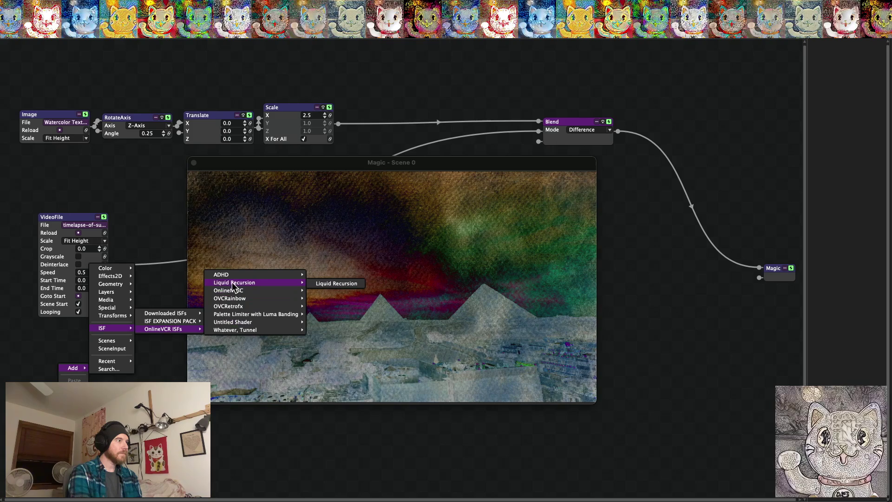
click(337, 284)
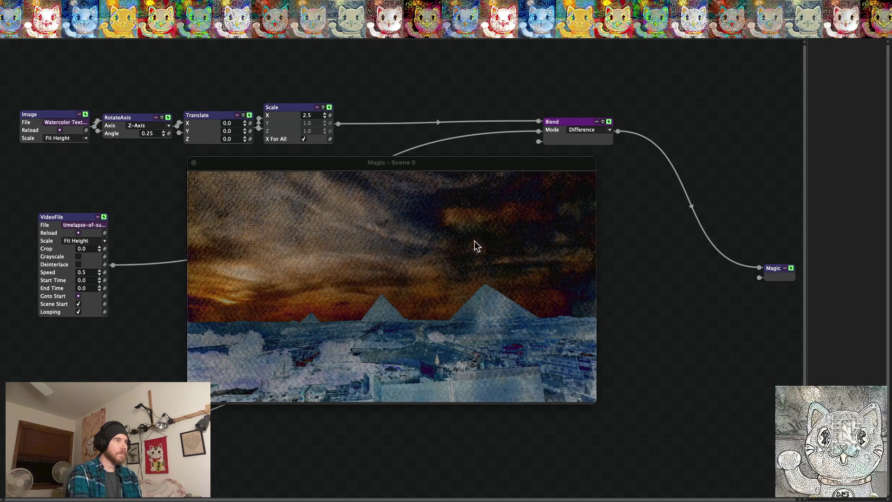
drag(520, 161, 539, 141)
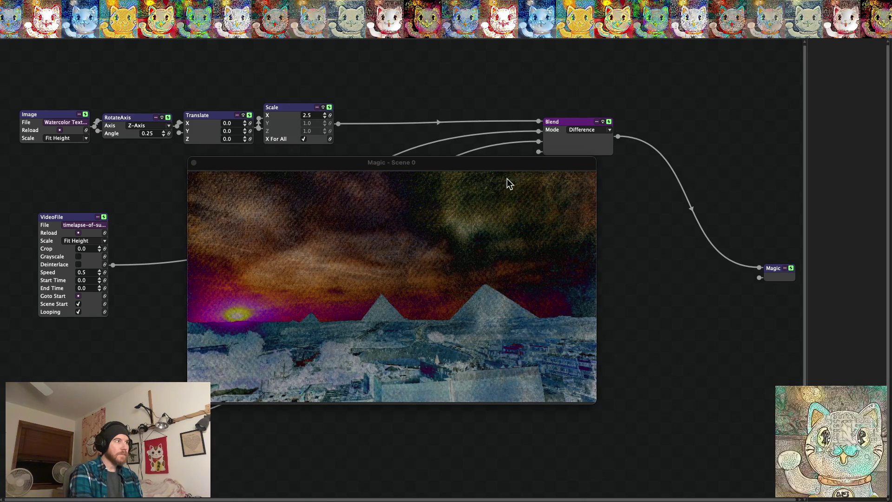
mouse_move(539, 142)
mouse_down()
mouse_move(392, 160)
mouse_move(250, 161)
mouse_move(156, 207)
mouse_move(151, 316)
mouse_move(162, 318)
mouse_up()
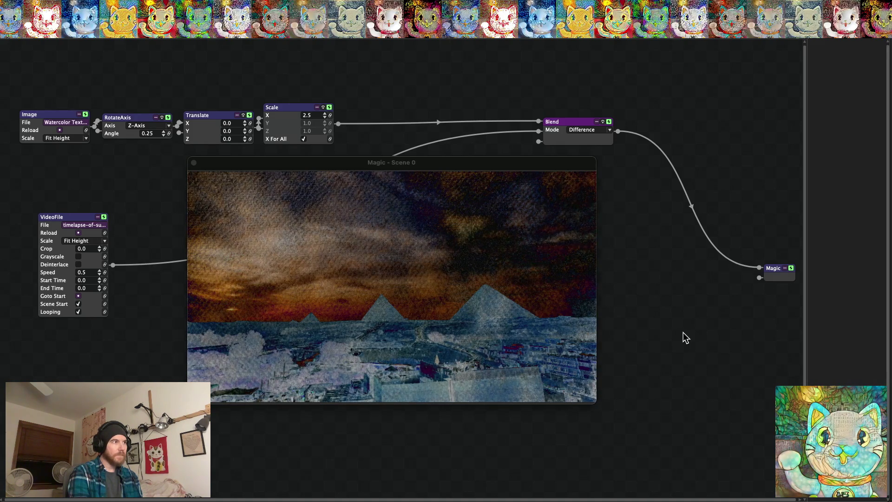
key(super+f)
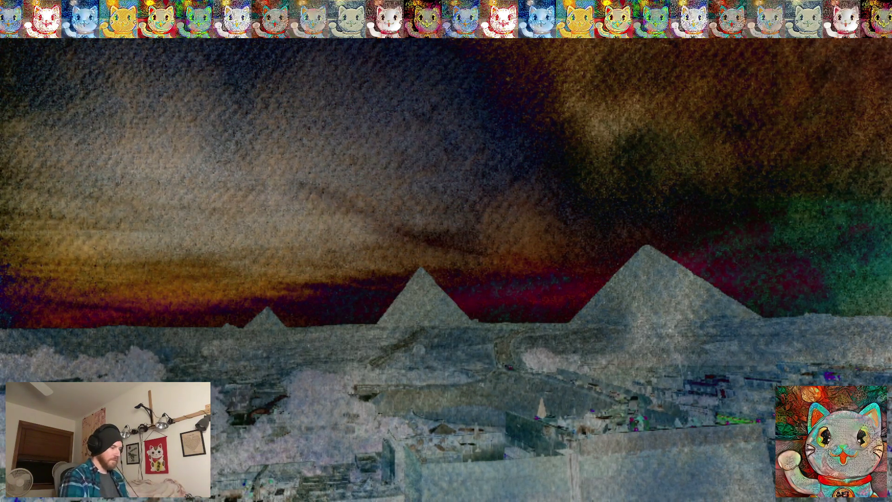
Exit the fullscreen output and return to the node editor.
key(Escape)
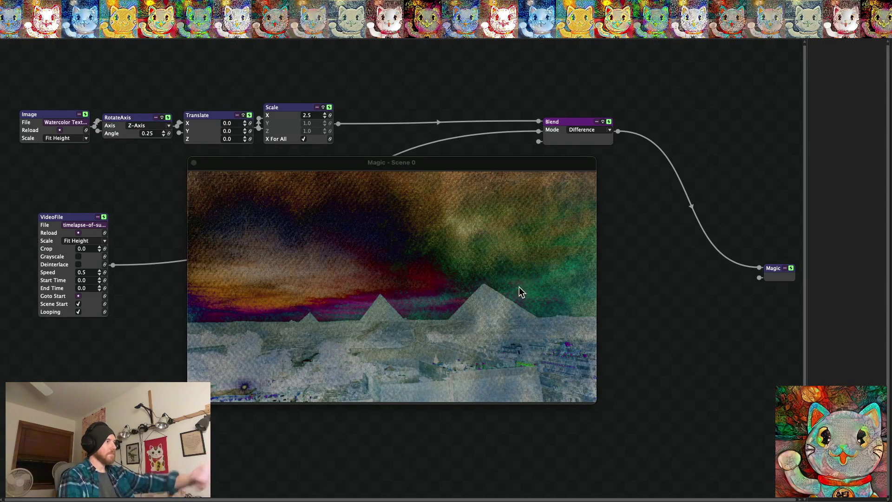
Load the Auckland clip from Timelapse Videos, then step forward three files to the starry timelapse.
click(86, 224)
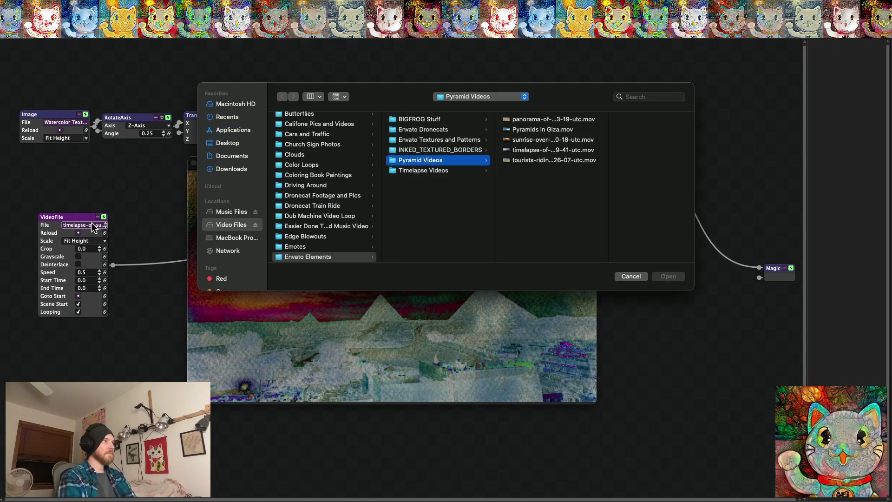
click(439, 171)
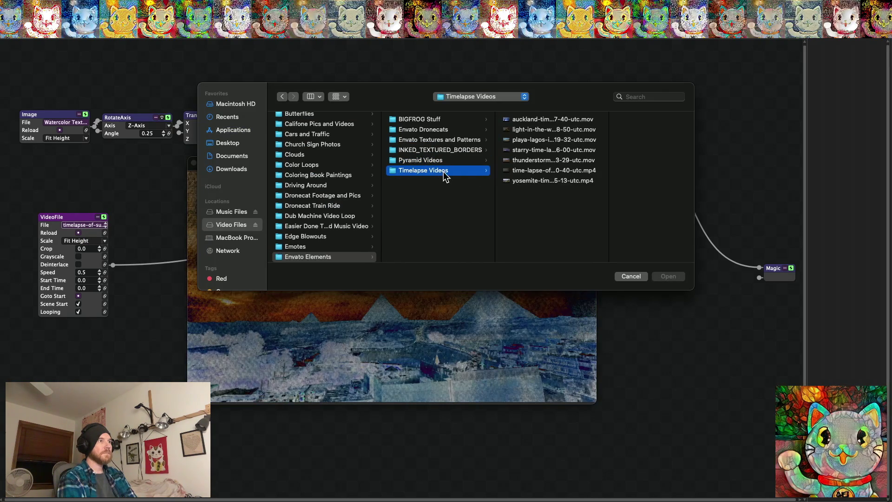
click(539, 120)
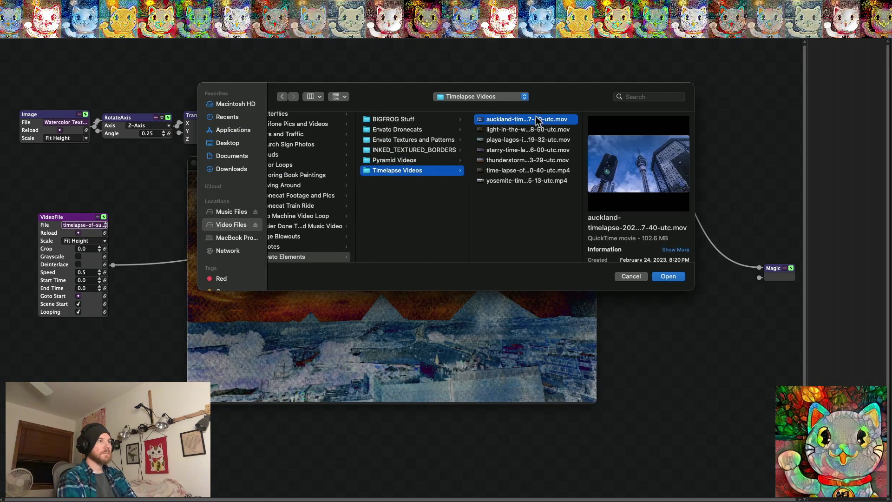
click(677, 279)
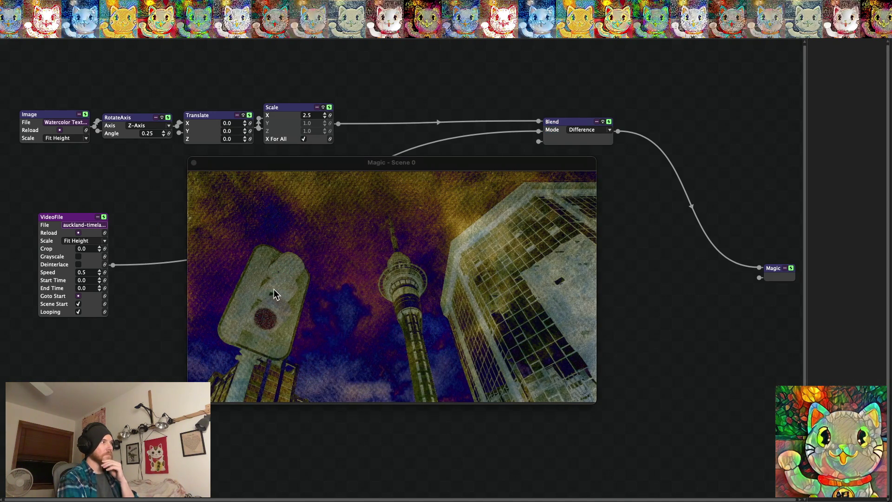
click(105, 227)
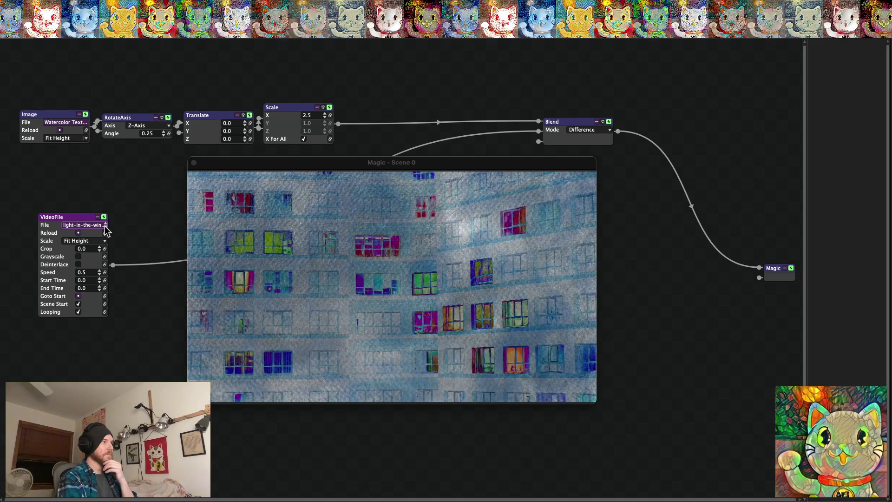
click(105, 227)
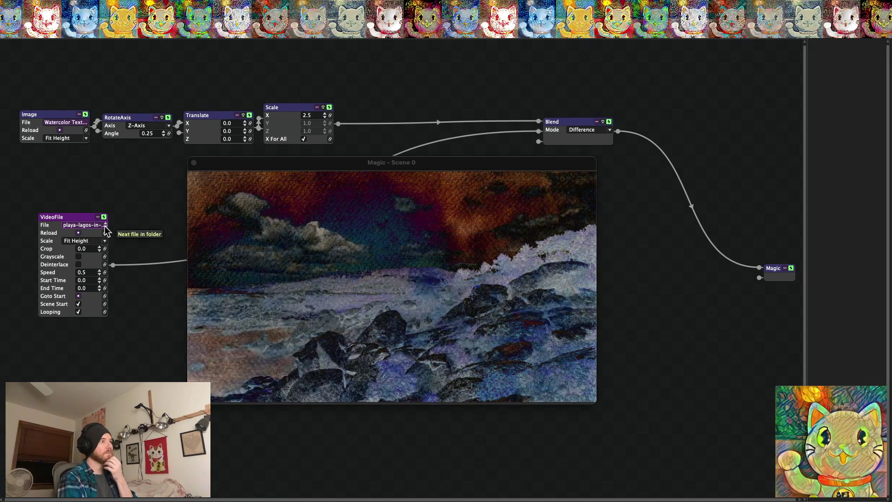
click(105, 227)
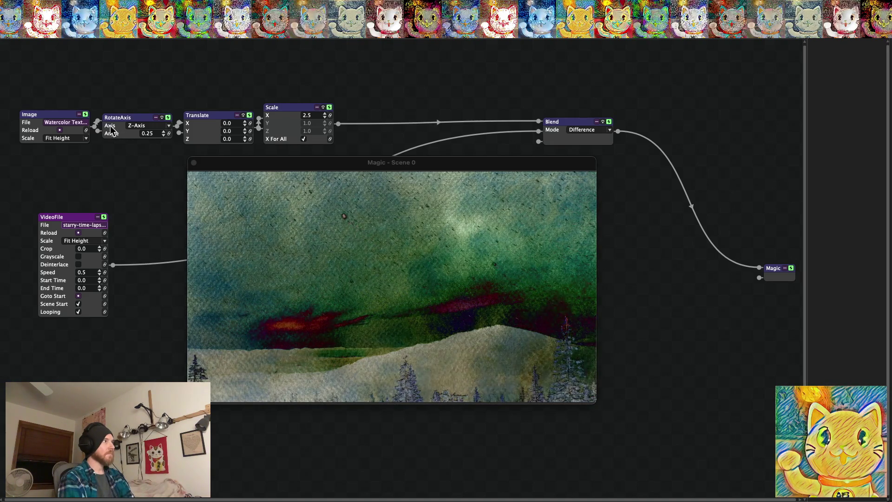
Set the Blend mode to Add and select the watercolor texture Image node.
click(583, 131)
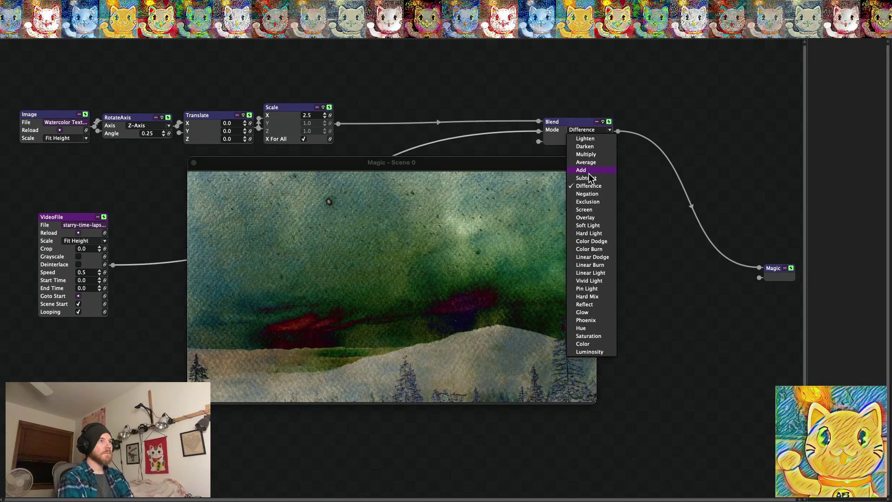
click(588, 171)
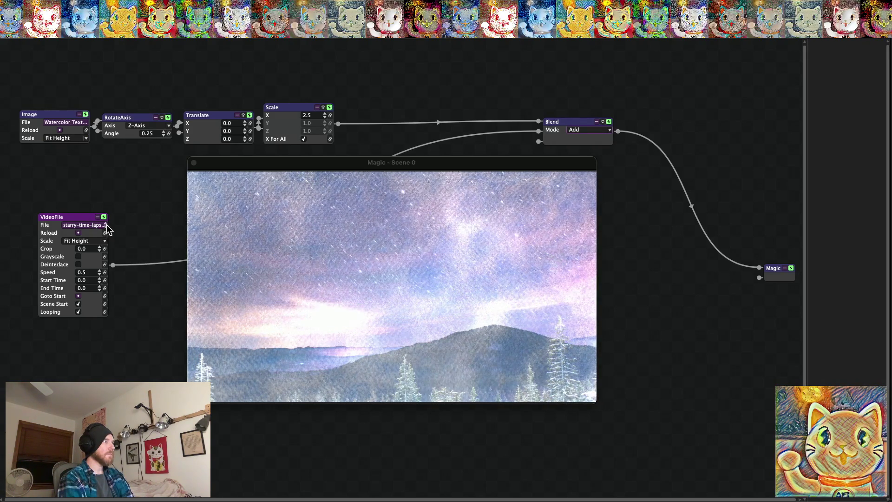
click(86, 119)
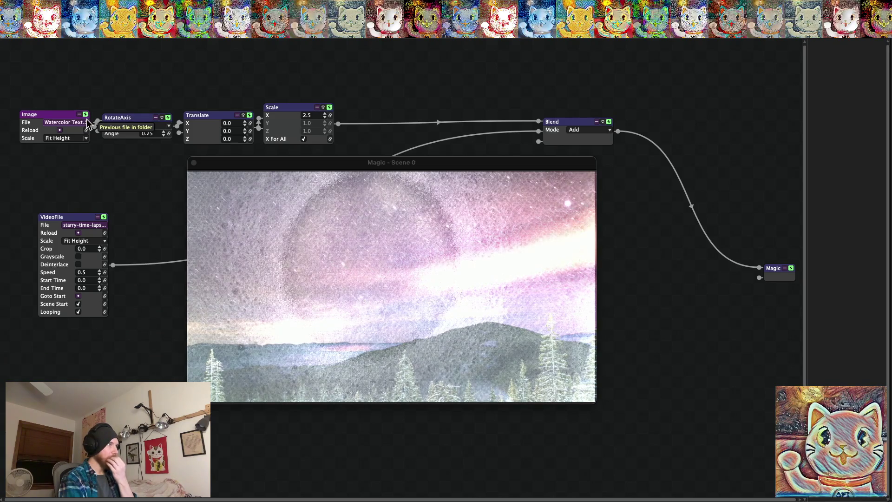
Step the Image node back two watercolor textures, then browse for another file and cancel.
click(87, 119)
click(87, 119)
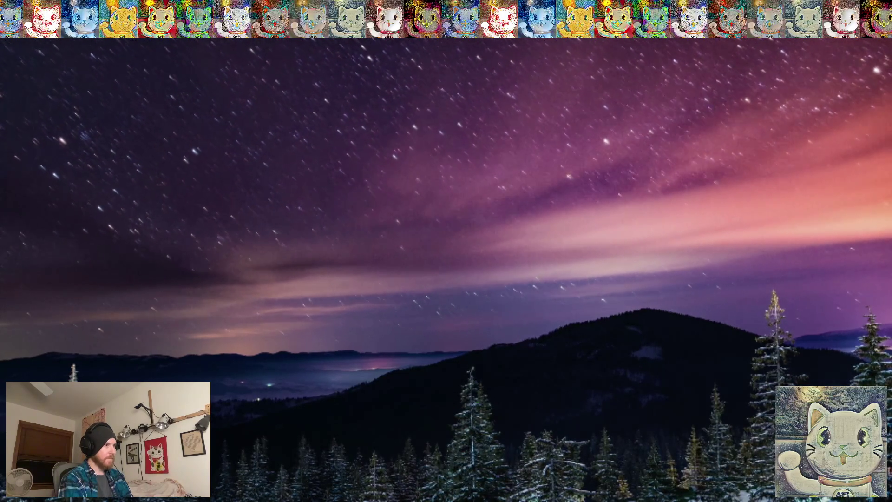
key(Escape)
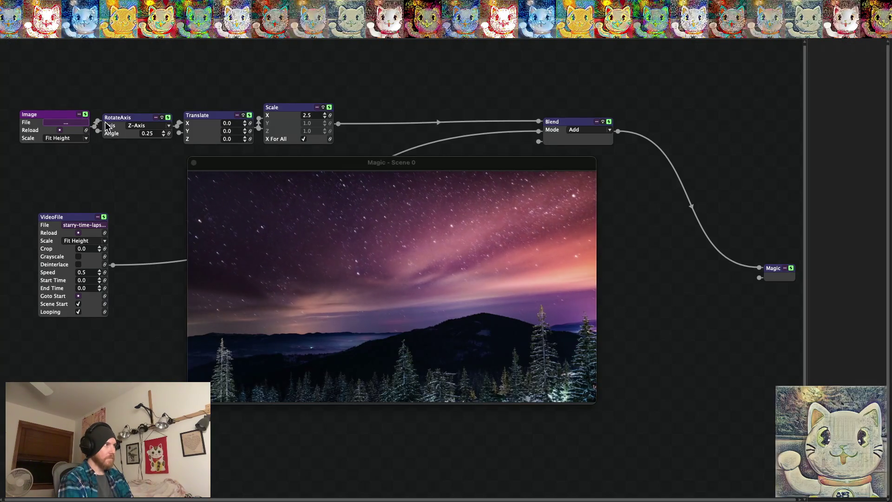
click(65, 123)
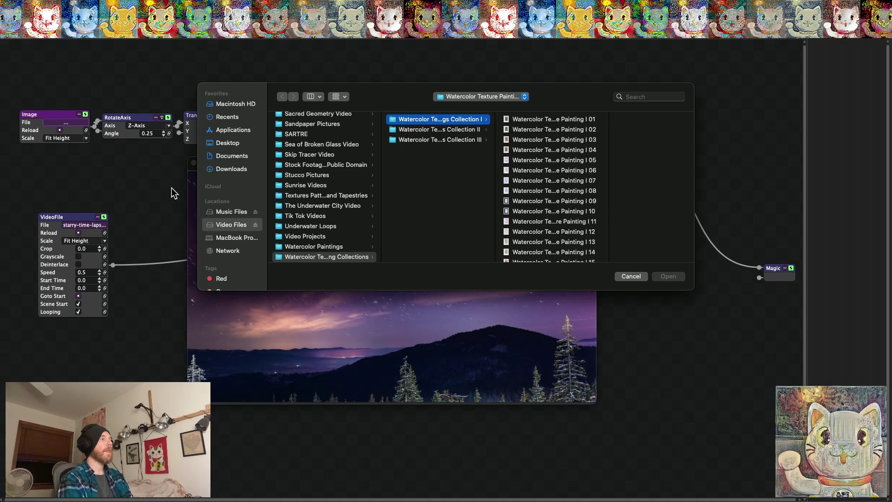
click(631, 276)
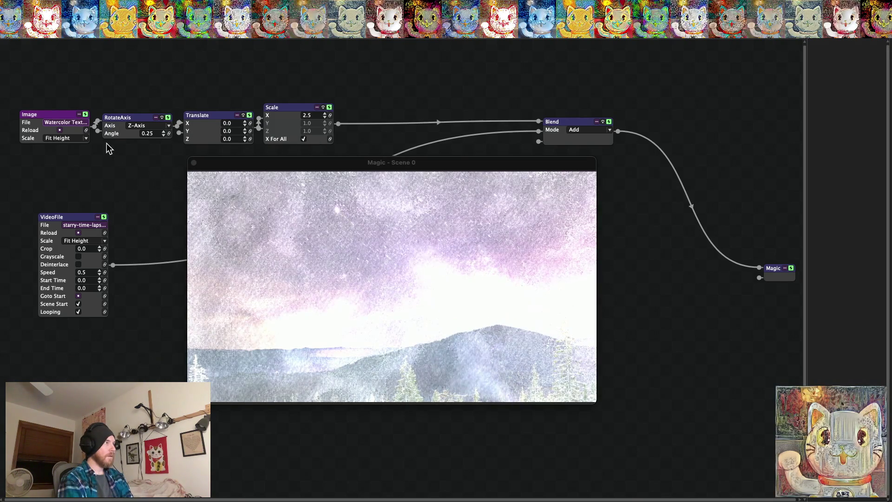
click(584, 129)
click(584, 178)
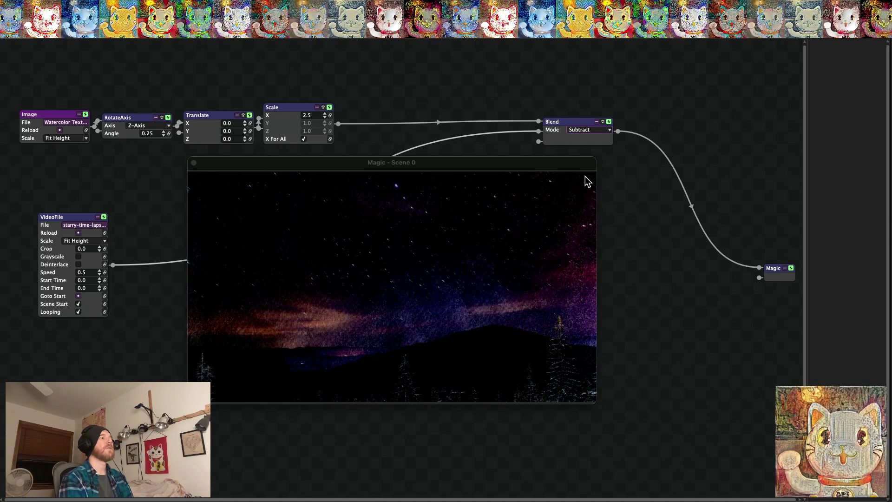
click(609, 131)
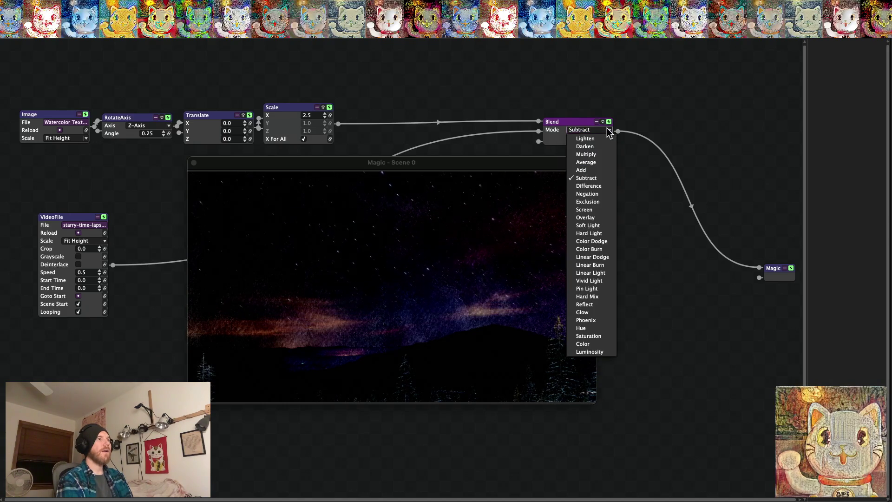
click(591, 186)
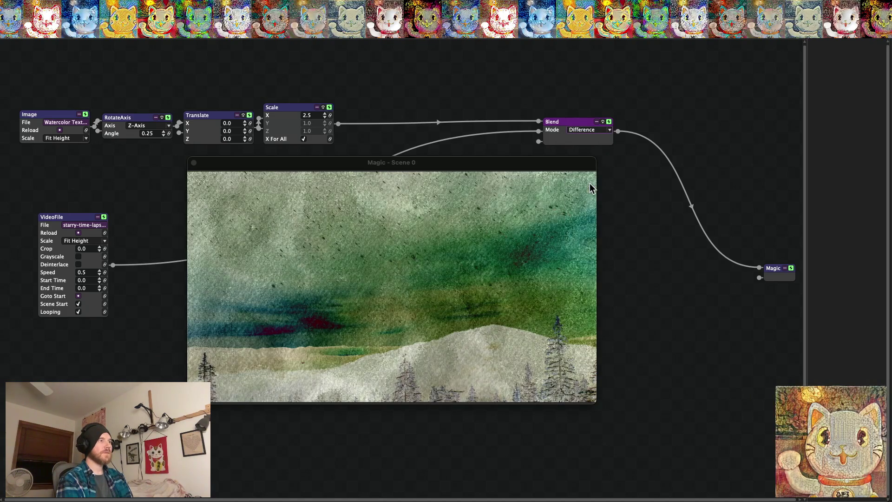
click(598, 128)
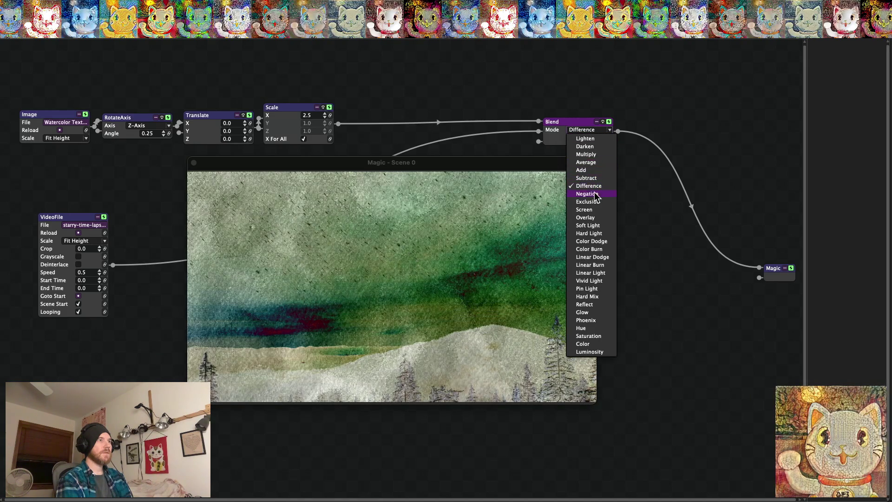
click(591, 194)
click(596, 130)
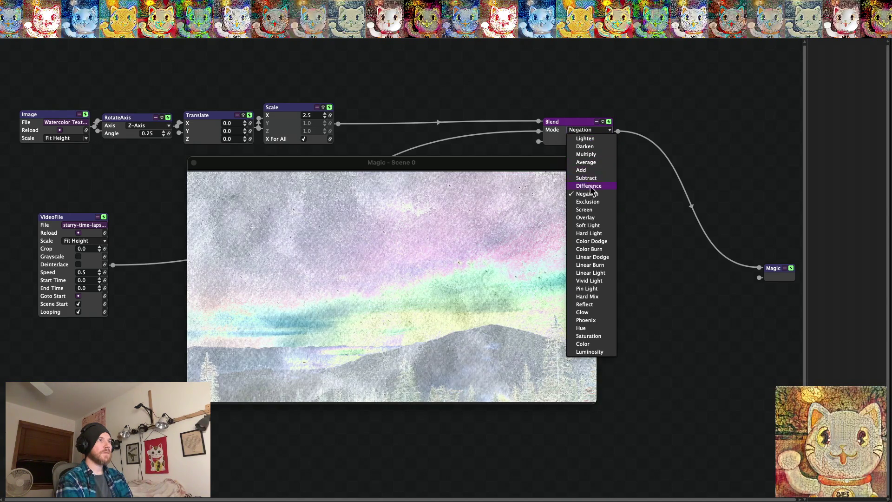
click(589, 201)
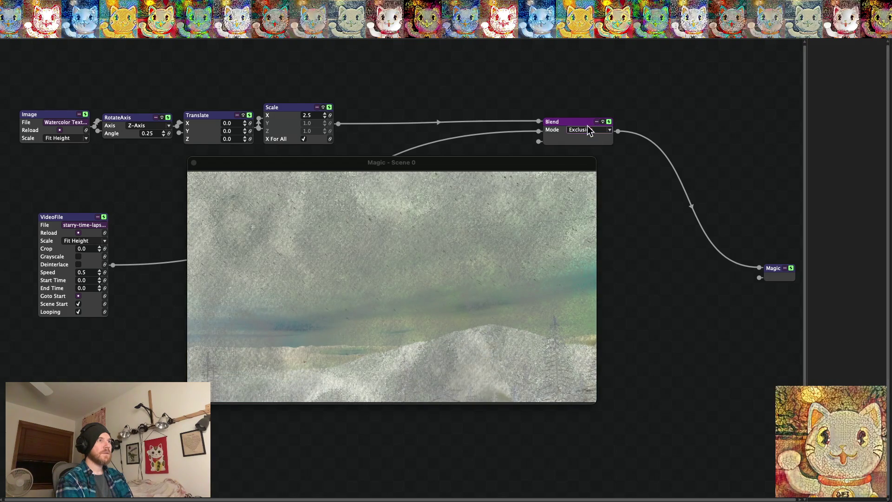
click(589, 130)
click(585, 210)
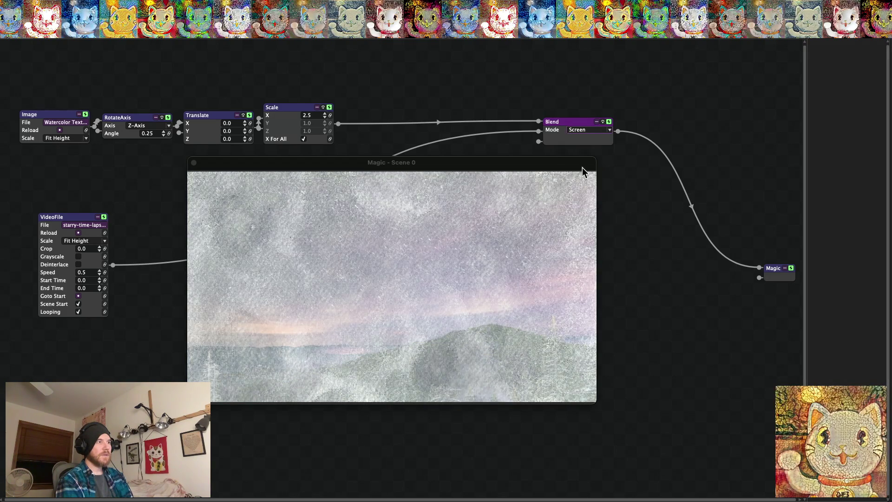
click(584, 131)
click(584, 179)
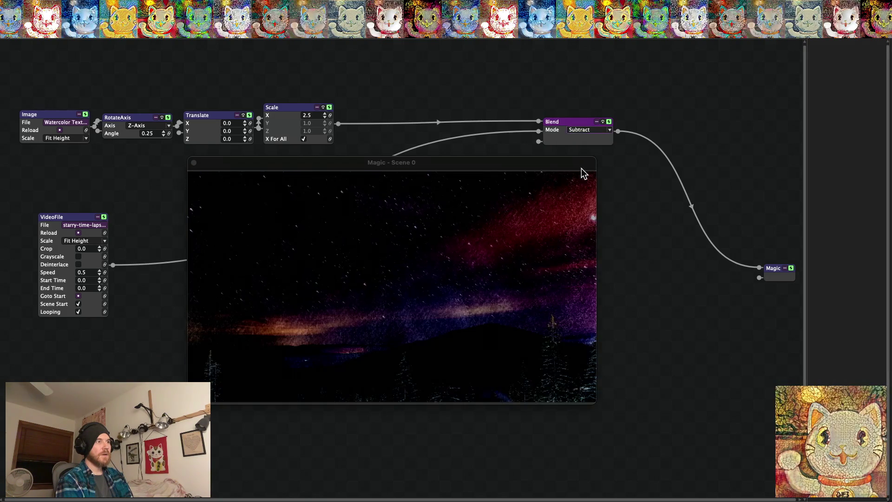
click(580, 131)
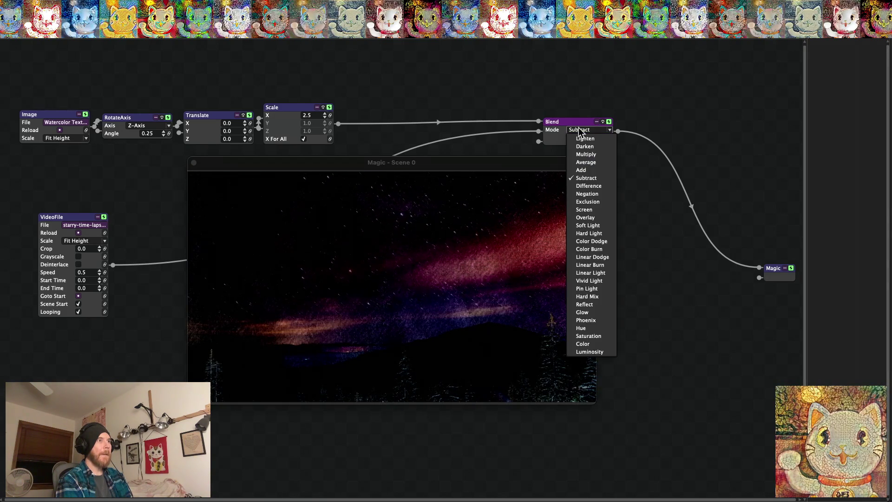
click(120, 133)
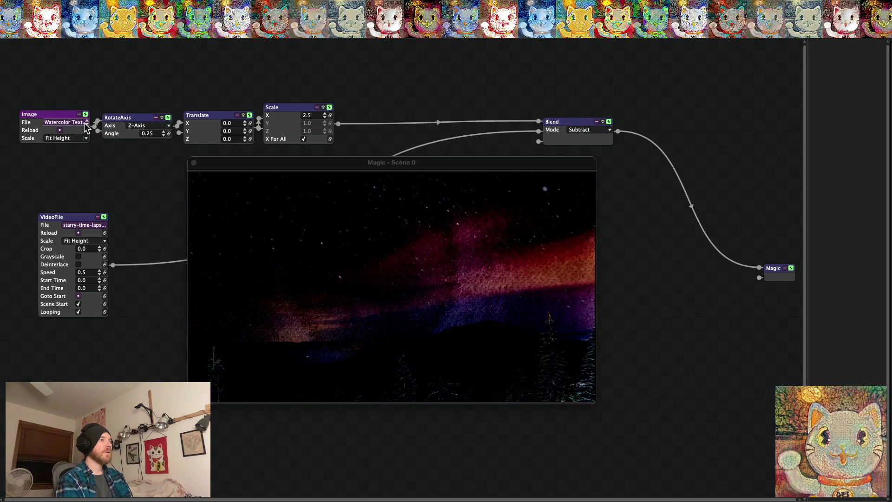
Set the texture's Translate X offset to 0.1 and preview the result fullscreen.
click(85, 124)
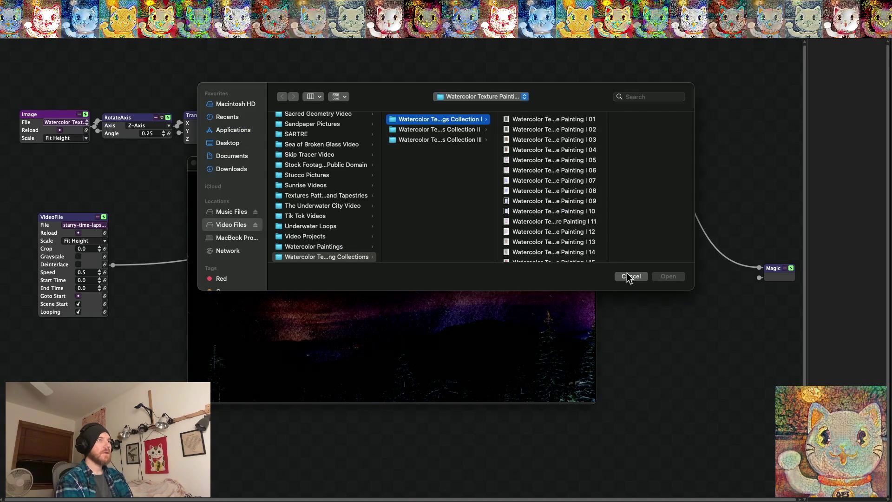
click(630, 277)
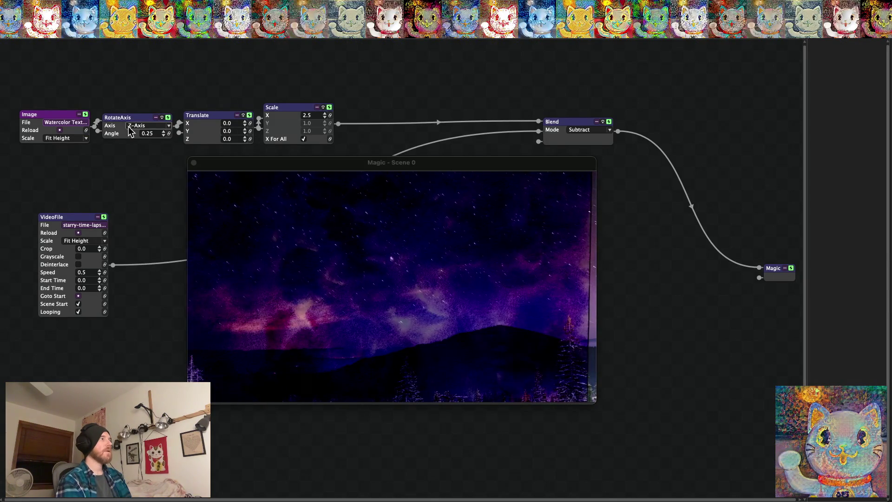
click(245, 121)
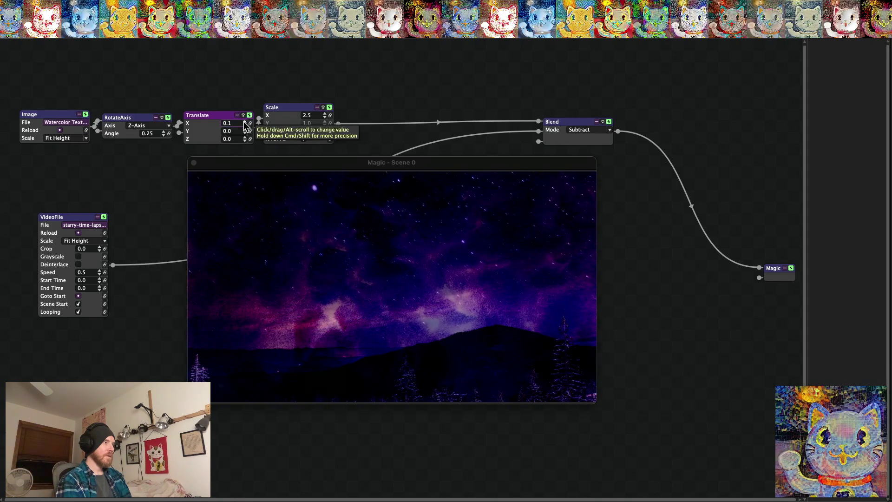
key(super+f)
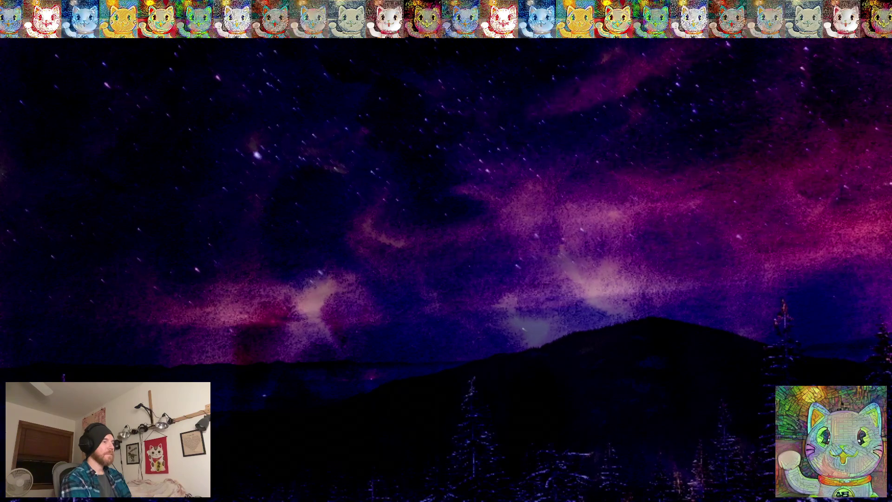
key(Escape)
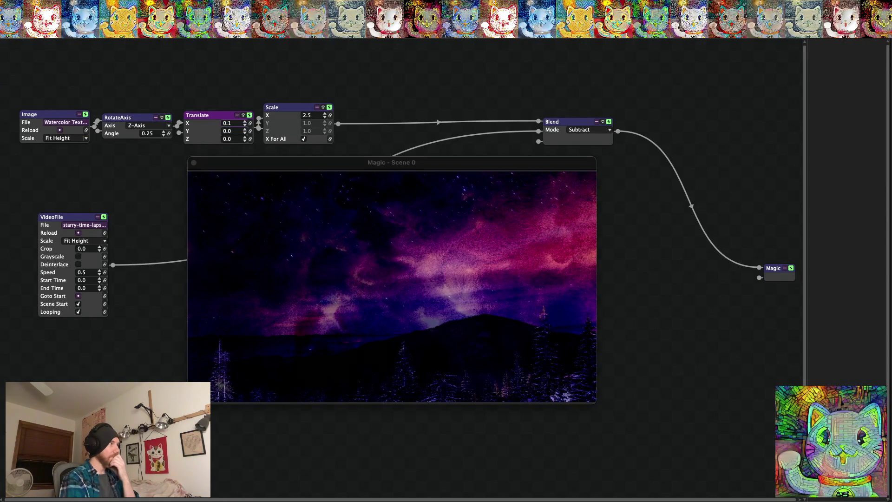
Save the project under the new name 'Texture Water Stars Time Lapse'.
click(56, 32)
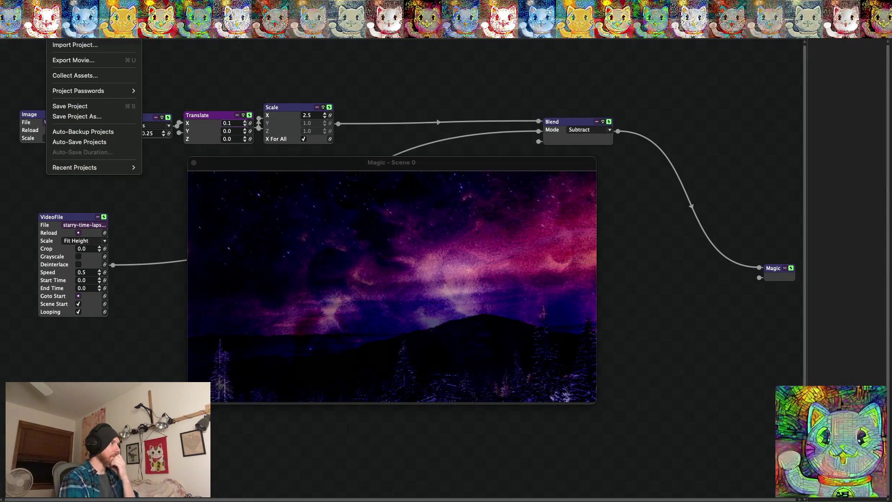
click(82, 116)
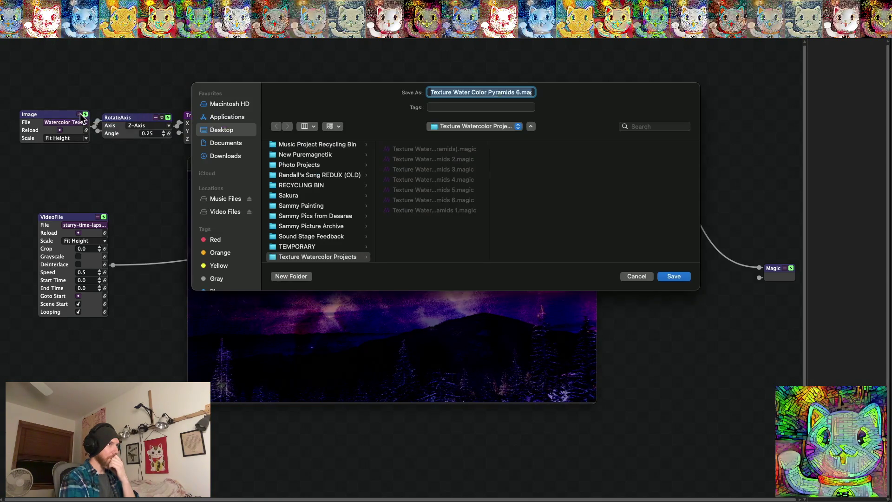
double_click(478, 90)
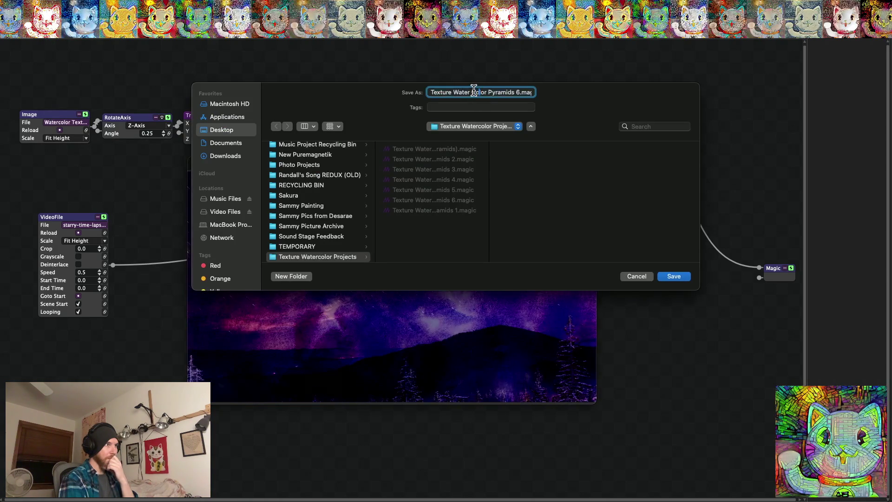
drag(478, 90, 514, 92)
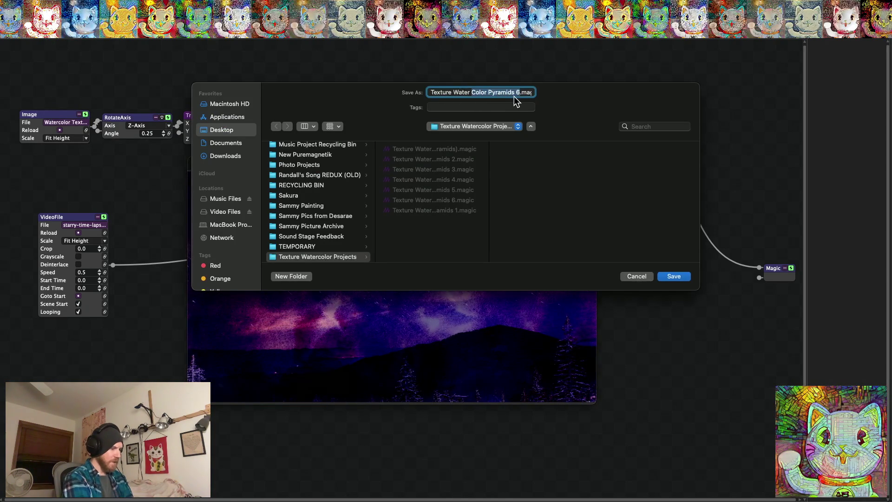
text(Stars)
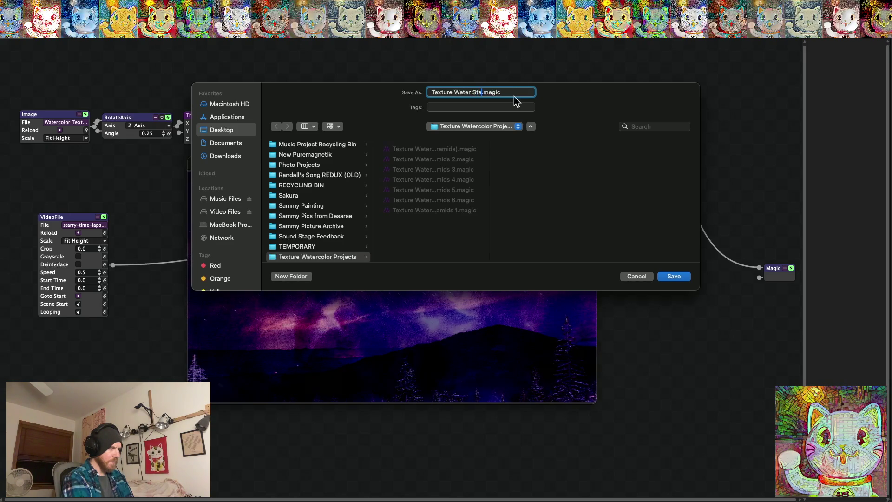
text( Time La)
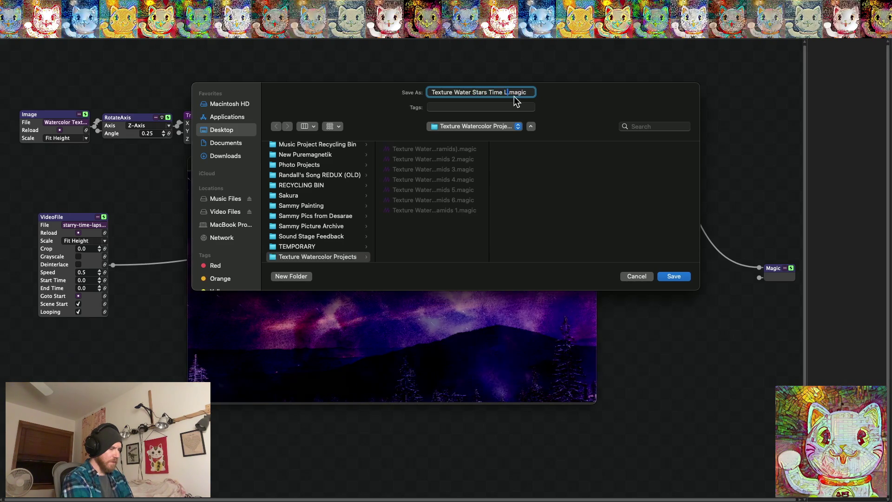
text(pse)
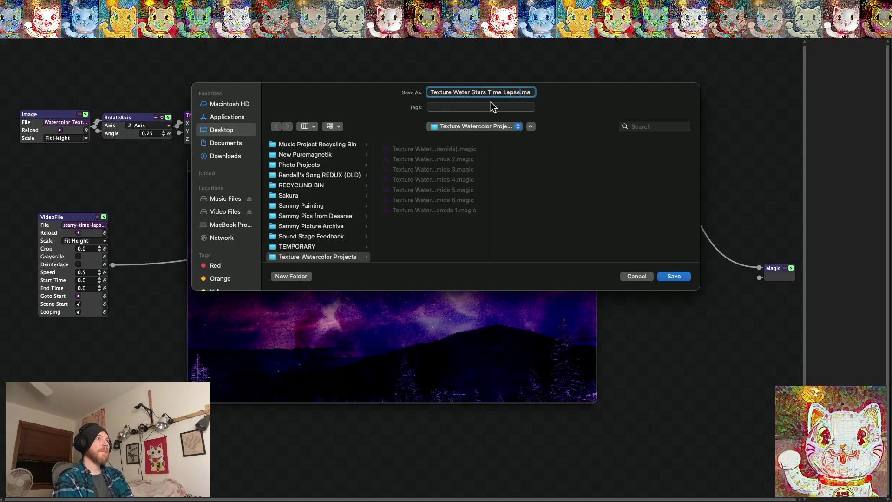
click(674, 276)
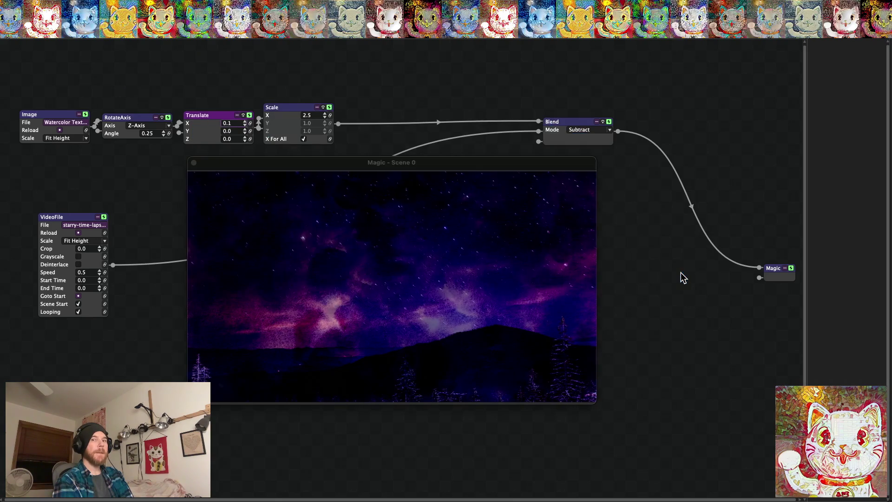
double_click(546, 250)
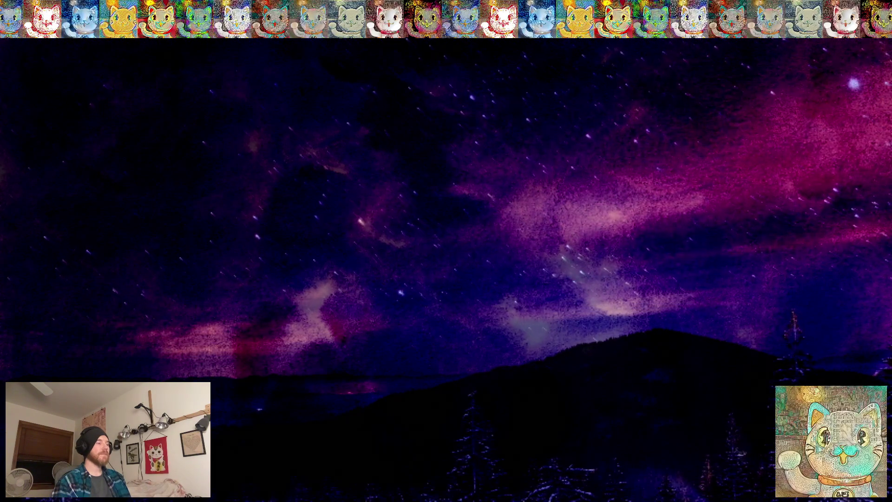
key(Escape)
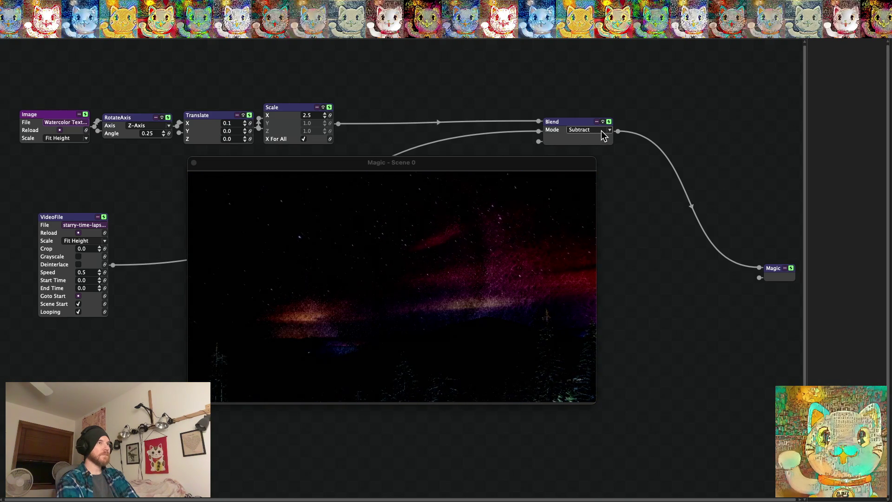
Try the Difference, Subtract and Negation blend modes, previewing Negation full screen.
click(610, 131)
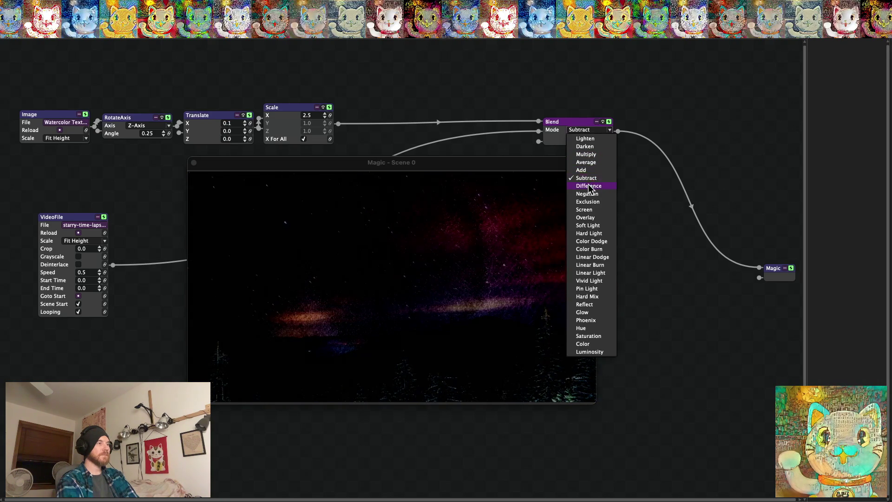
click(590, 186)
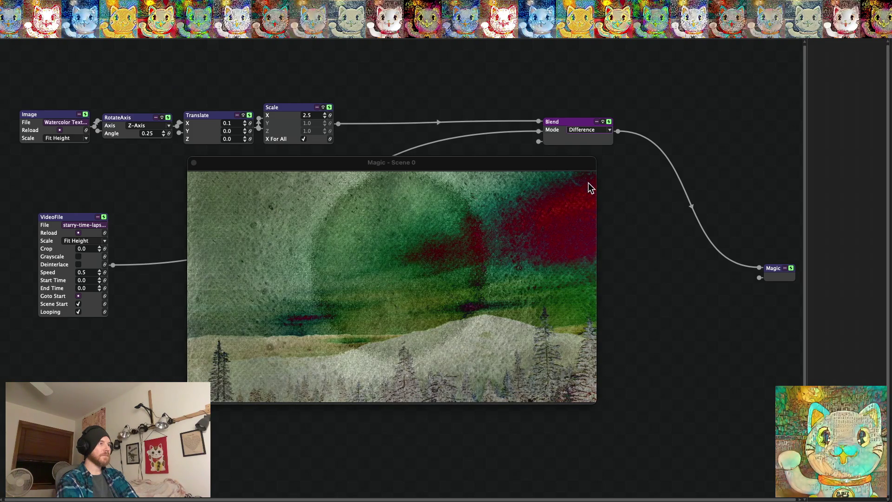
click(610, 130)
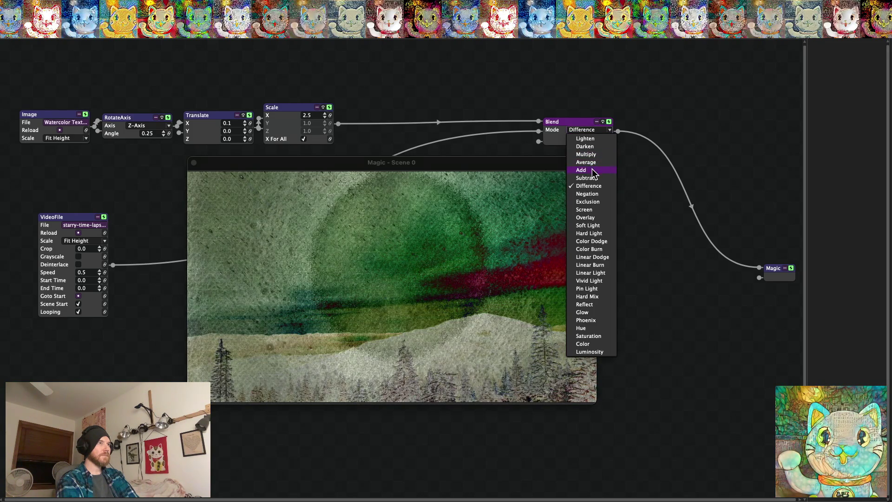
click(588, 178)
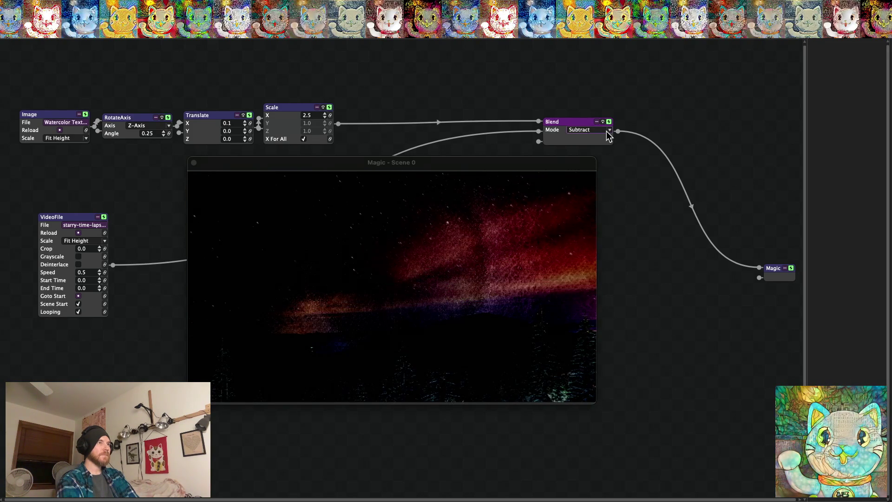
click(609, 135)
click(588, 193)
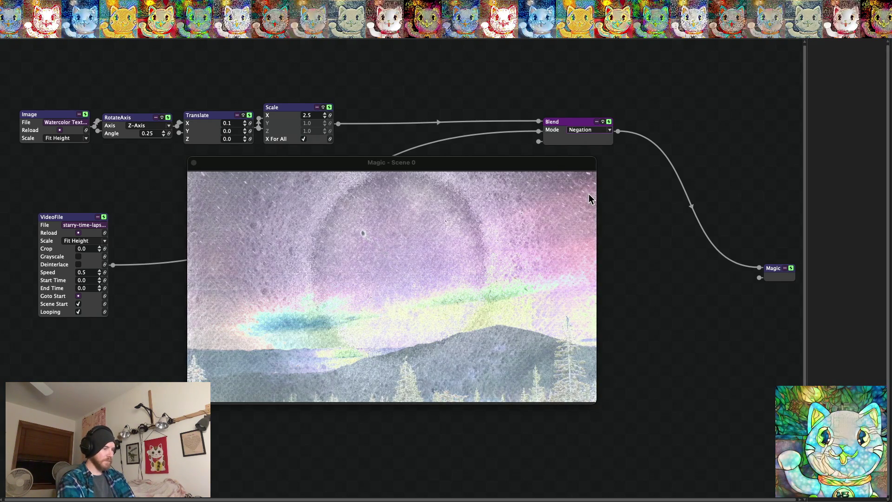
double_click(589, 199)
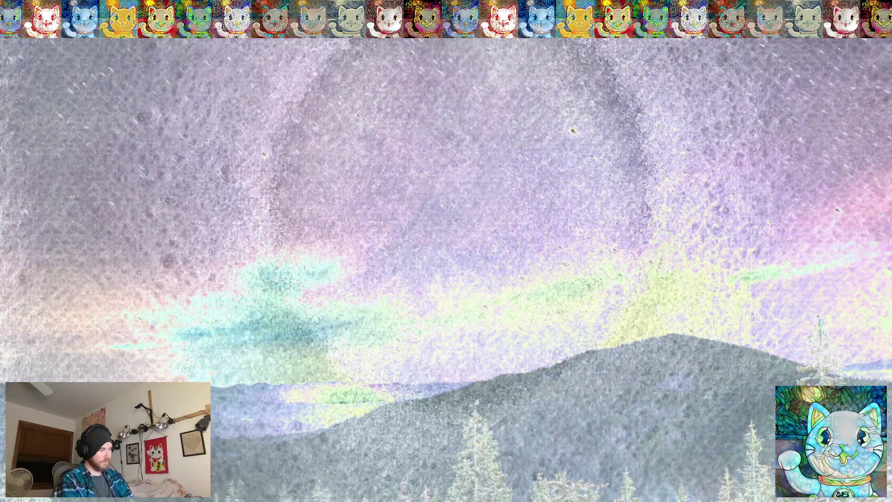
double_click(589, 199)
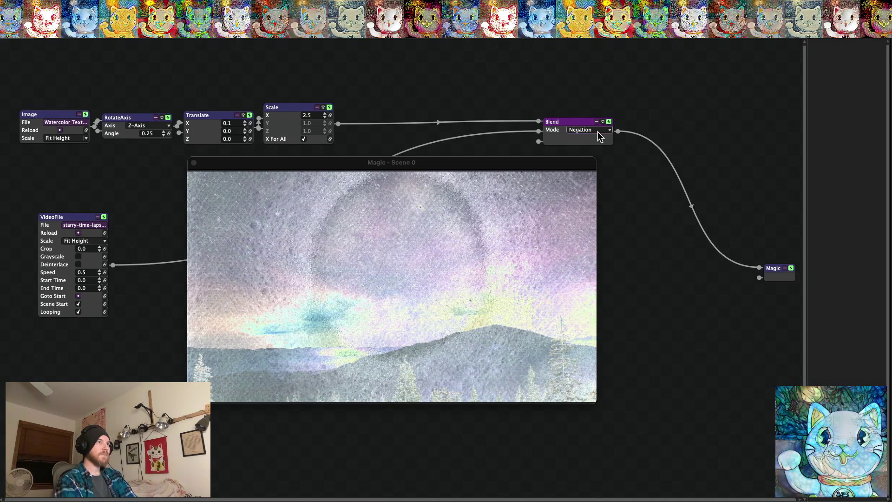
Compare Difference and Subtract full screen, then settle the blend on Negation.
click(597, 130)
click(589, 186)
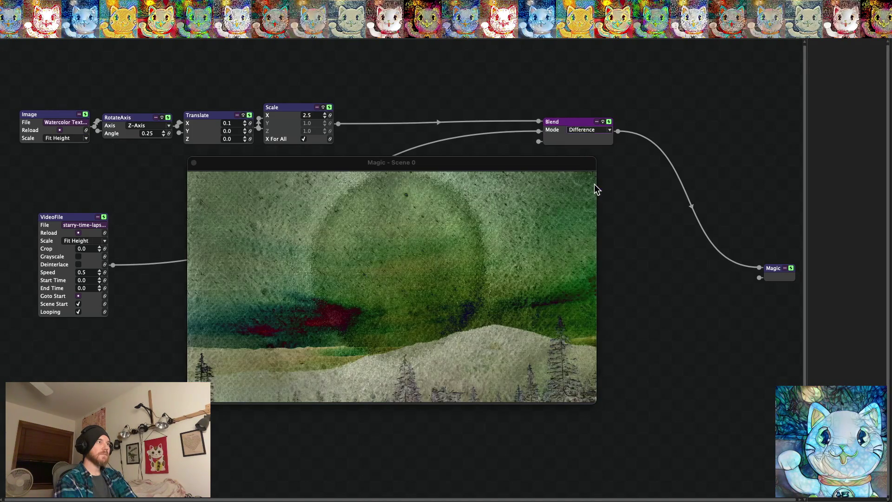
double_click(595, 184)
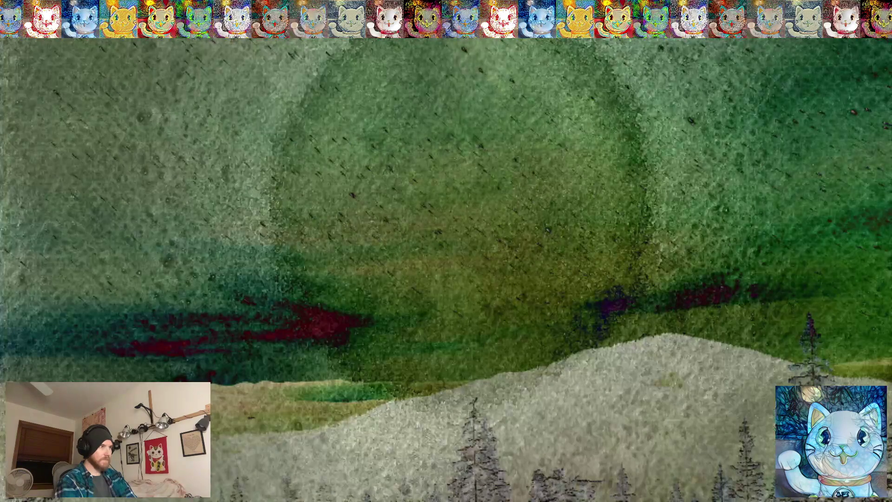
double_click(610, 157)
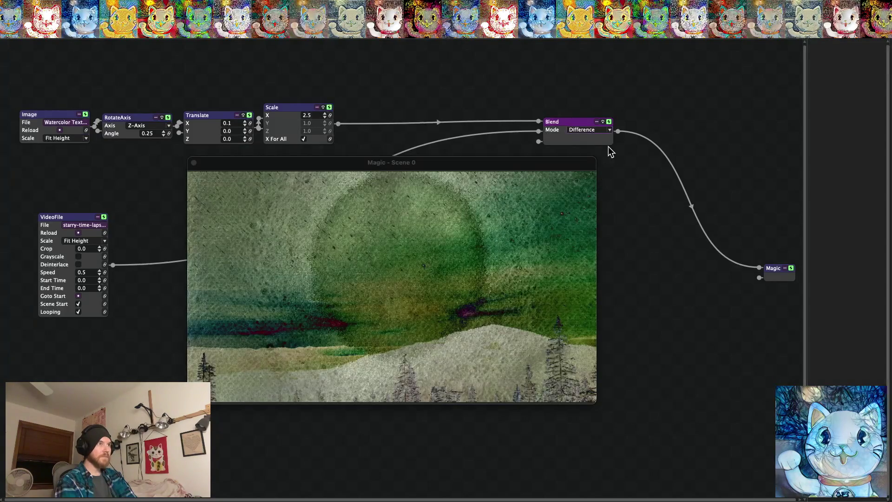
click(594, 134)
click(589, 180)
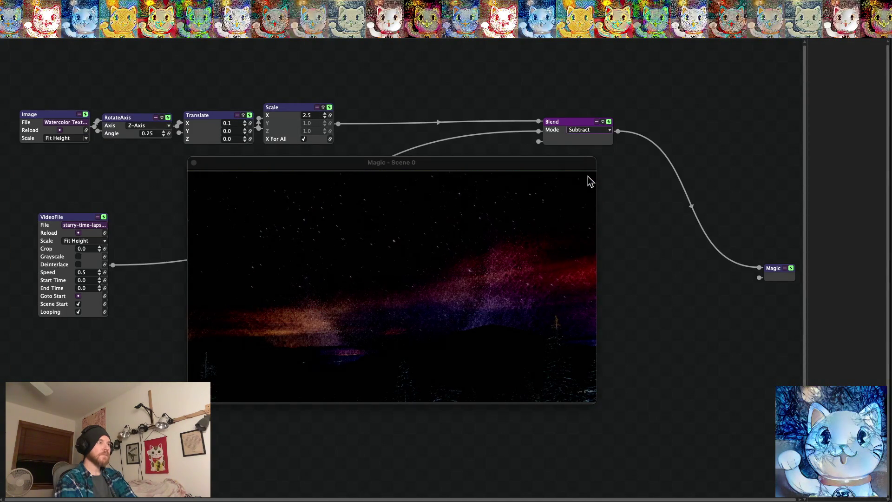
double_click(588, 177)
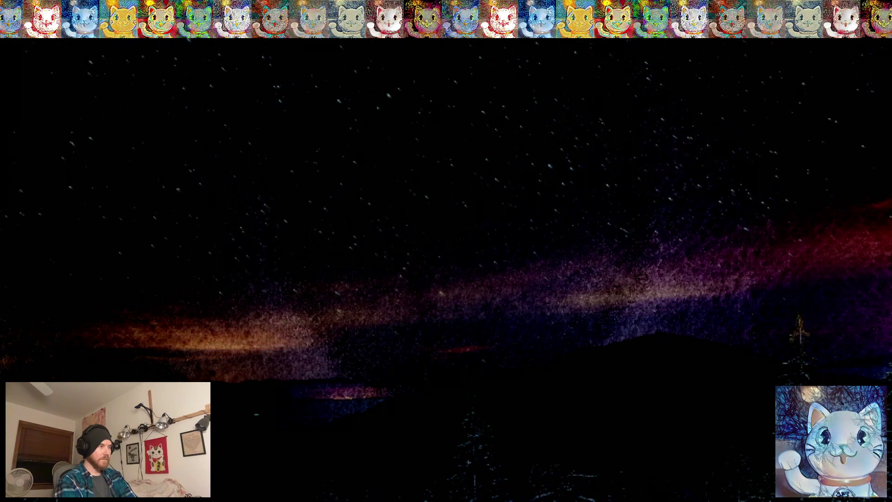
double_click(588, 176)
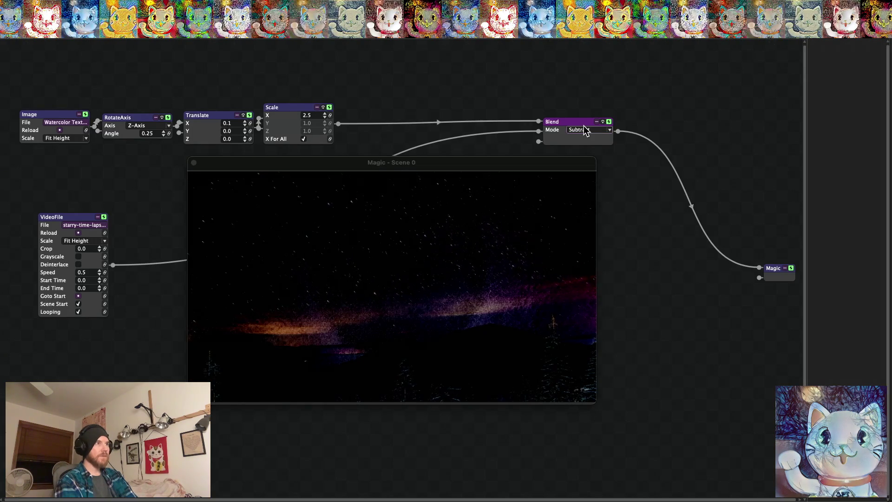
click(585, 130)
click(588, 194)
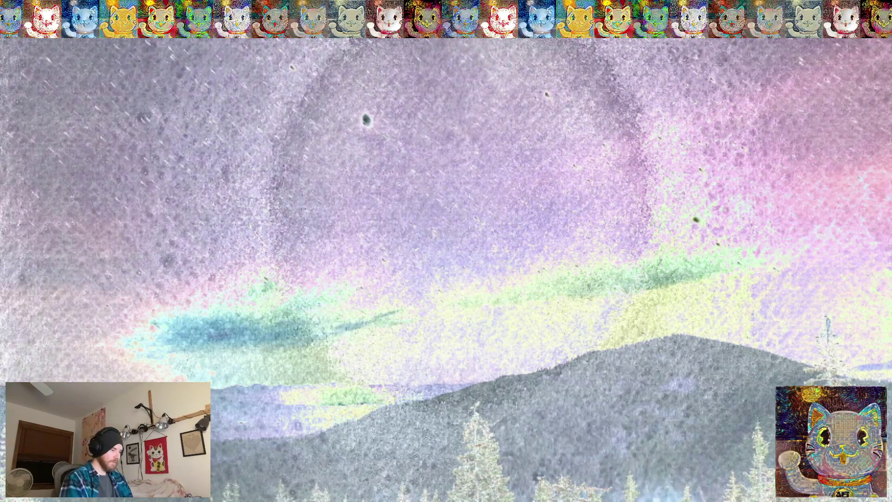
key(Escape)
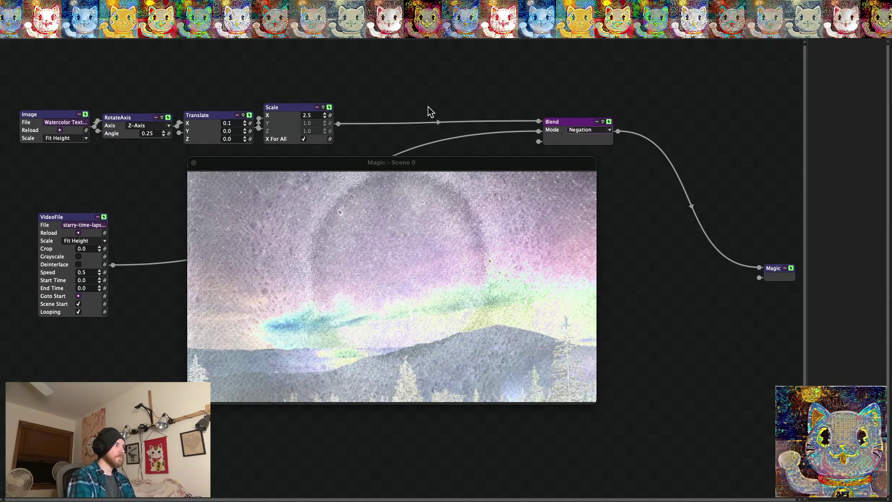
Move the preview aside and add a Color Invert module by searching 'invert'.
drag(245, 167, 316, 168)
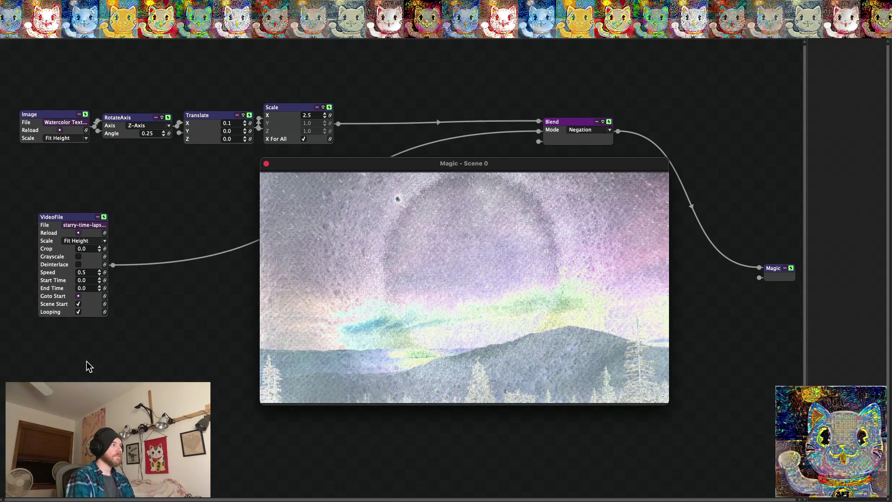
right_click(61, 249)
mouse_move(84, 253)
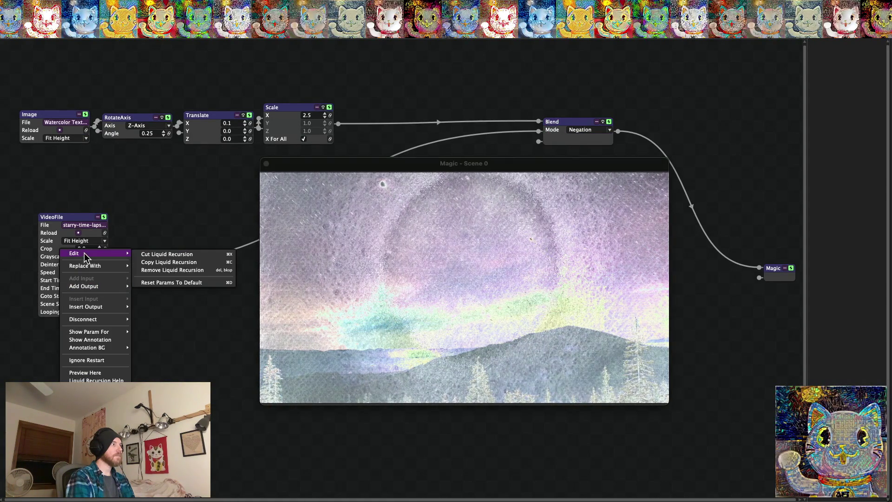
key(Escape)
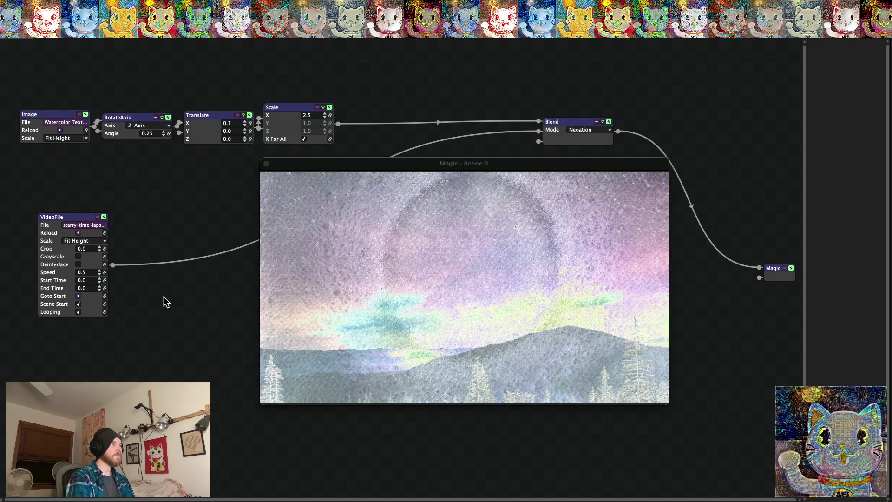
right_click(166, 281)
mouse_move(191, 284)
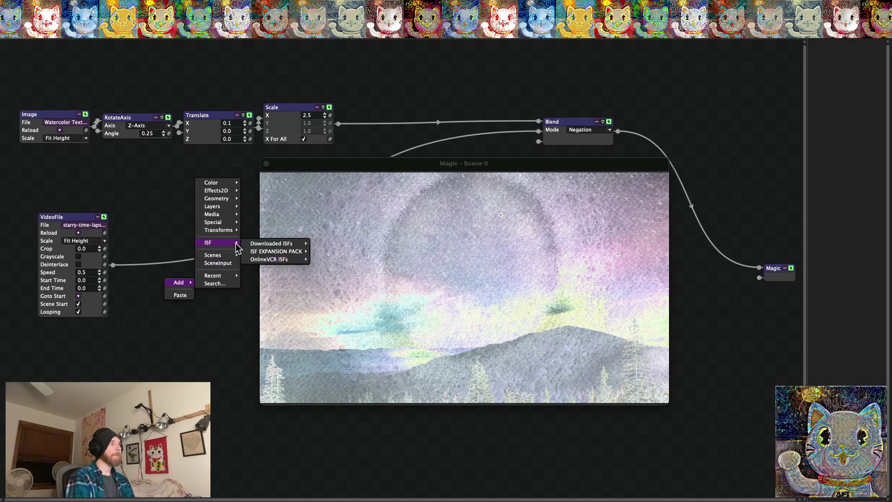
mouse_move(224, 198)
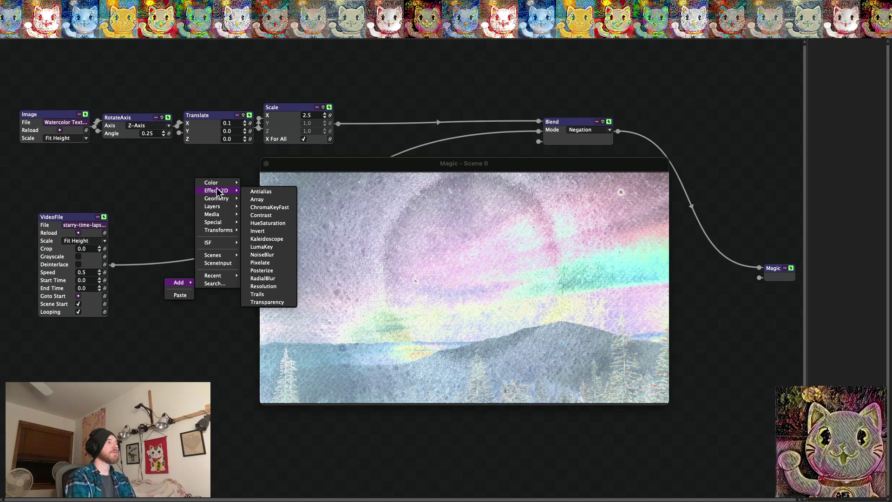
click(211, 285)
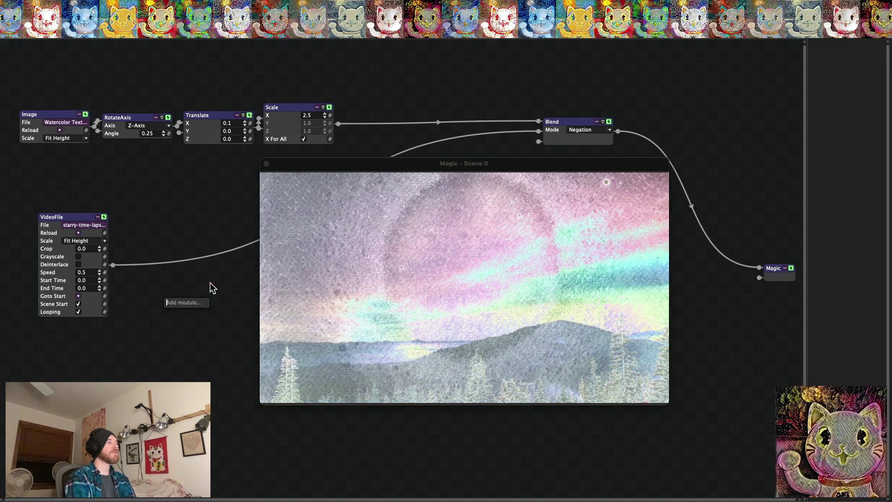
text(invert)
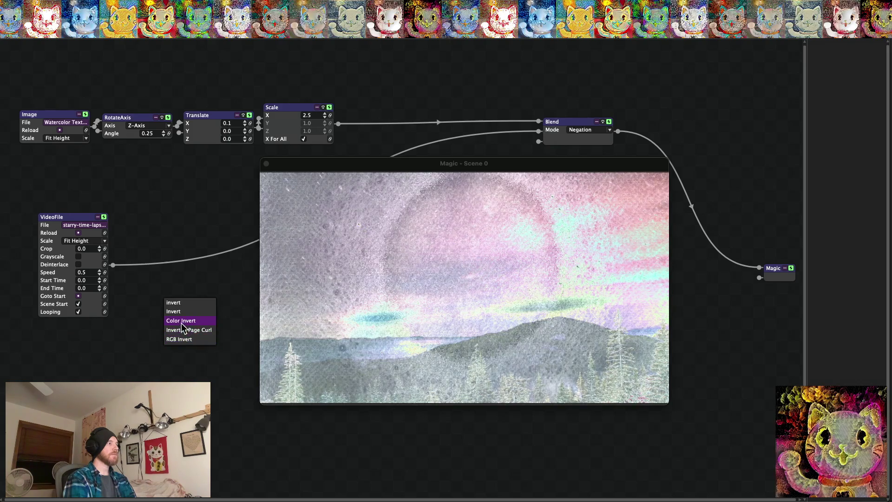
click(181, 324)
Unhook Color Invert from Translate and wire the timelapse VideoFile output into it.
mouse_move(196, 304)
mouse_down()
mouse_move(189, 290)
mouse_move(163, 281)
mouse_move(160, 293)
mouse_move(151, 201)
mouse_up()
click(225, 226)
key(Delete)
mouse_move(113, 265)
mouse_down()
mouse_move(139, 272)
mouse_move(191, 199)
mouse_up()
drag(129, 198, 113, 265)
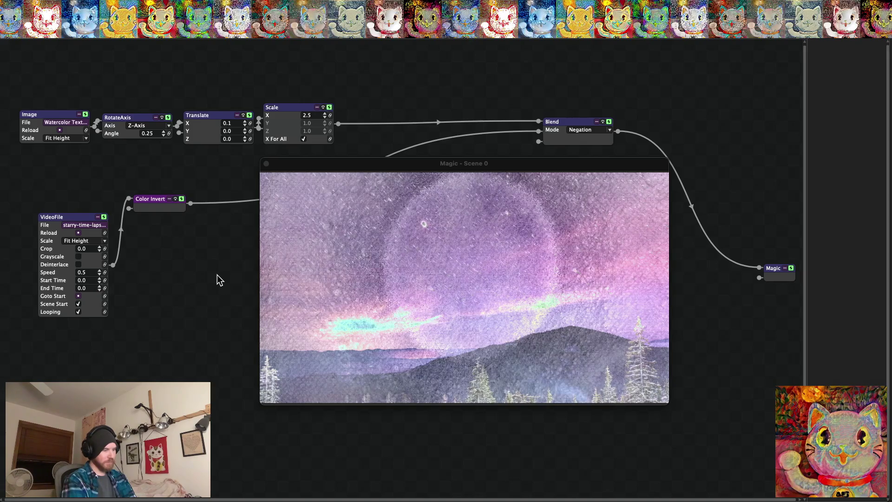
Preview the colour-inverted blend full screen, then return to the node graph.
key(super+f)
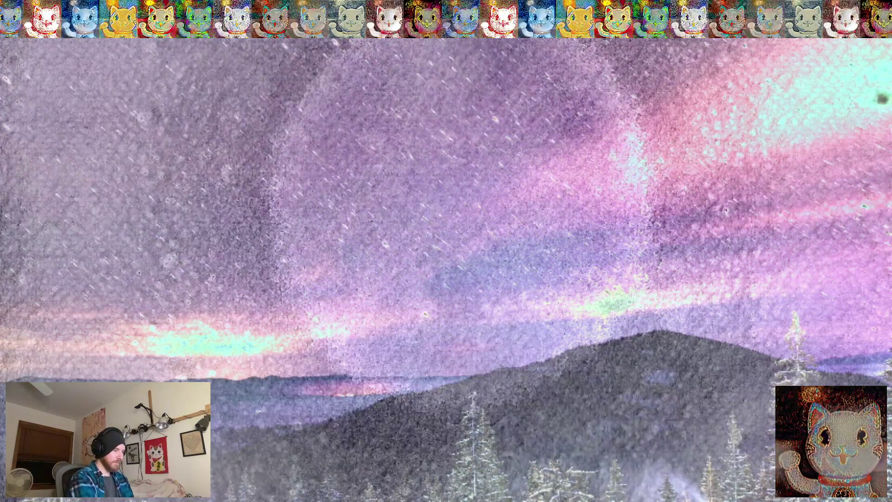
key(Escape)
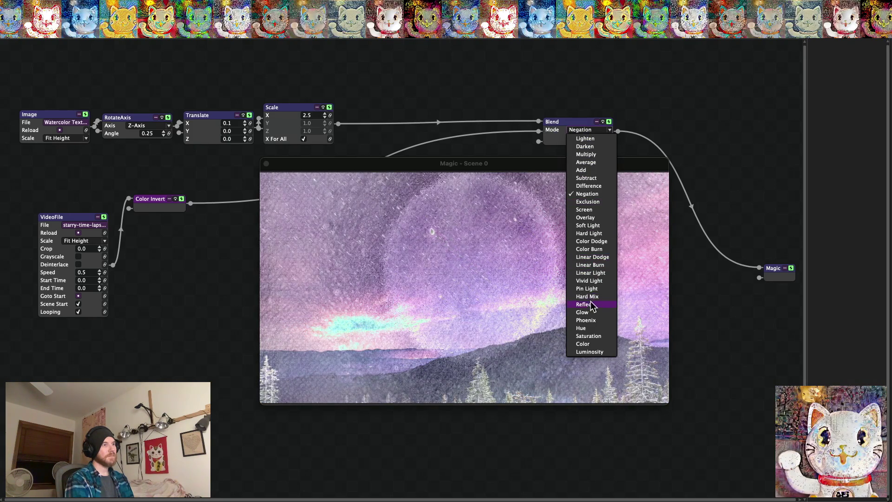
Switch the blend to Phoenix mode and check the output full screen.
click(586, 321)
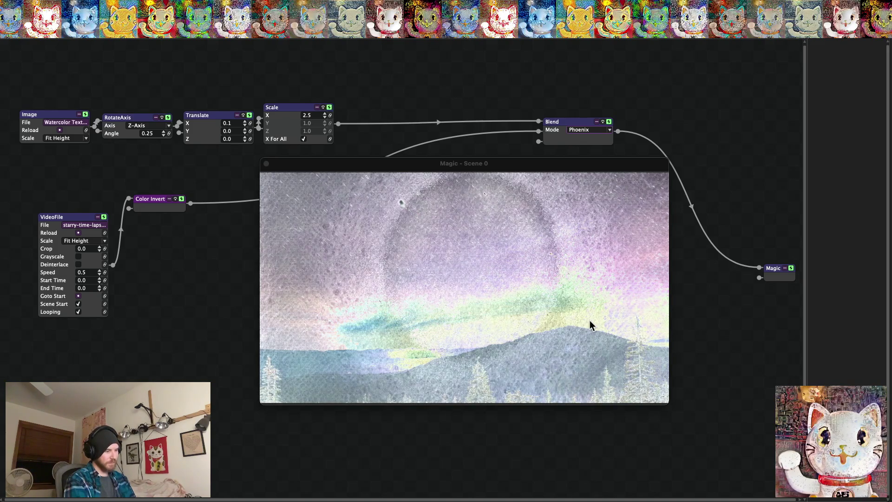
double_click(591, 326)
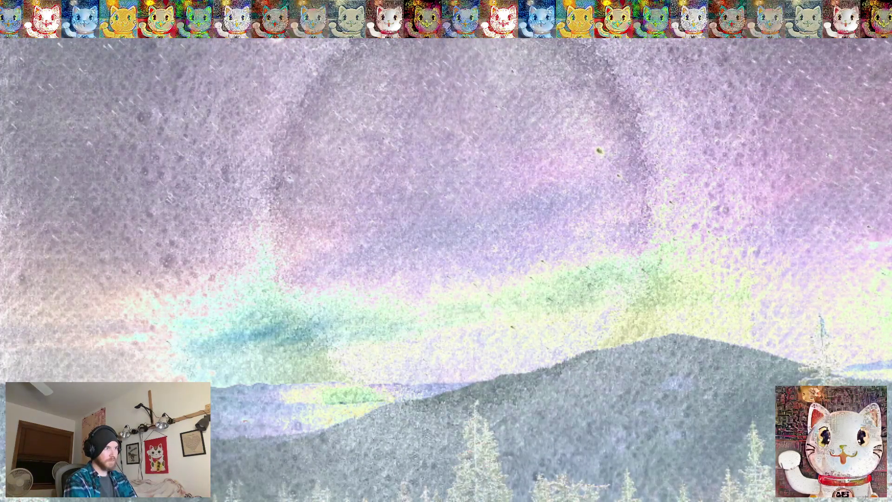
double_click(593, 326)
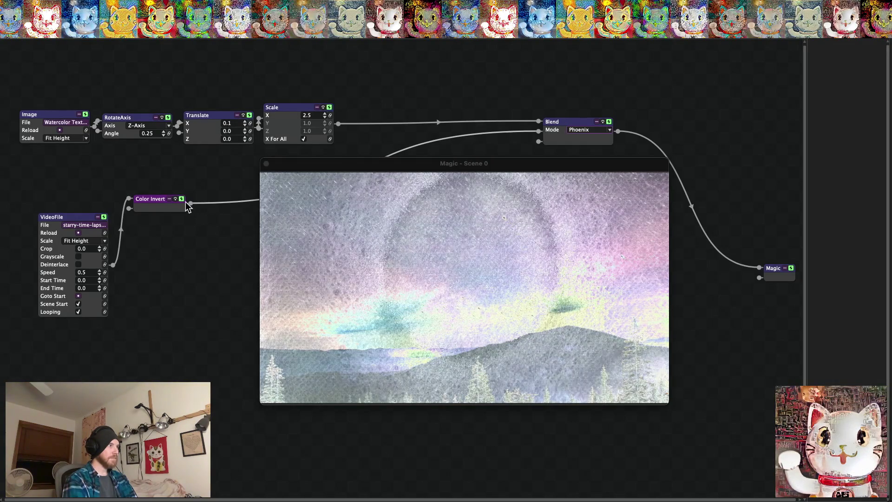
Toggle the Color Invert effect off and back on, then review the output full screen.
click(182, 198)
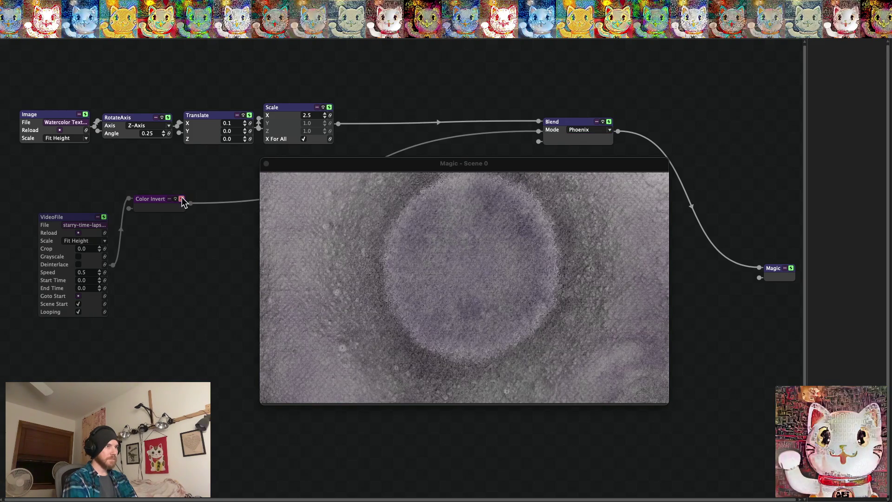
click(181, 198)
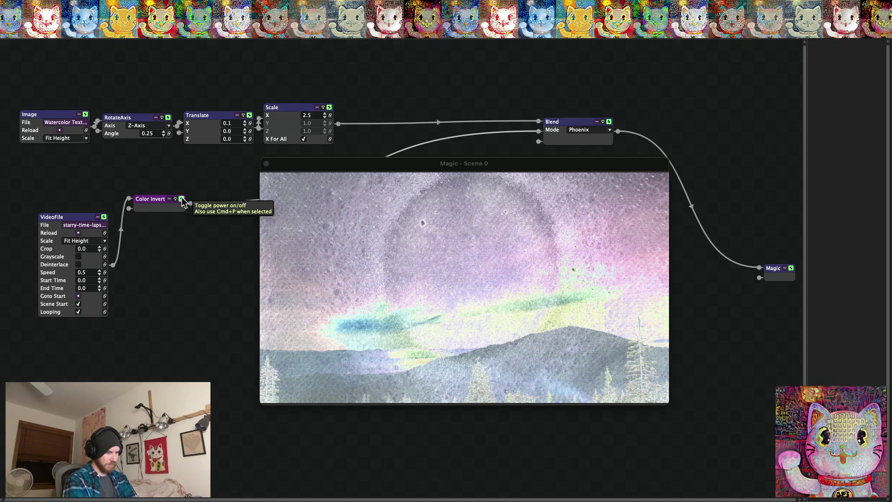
key(super+f)
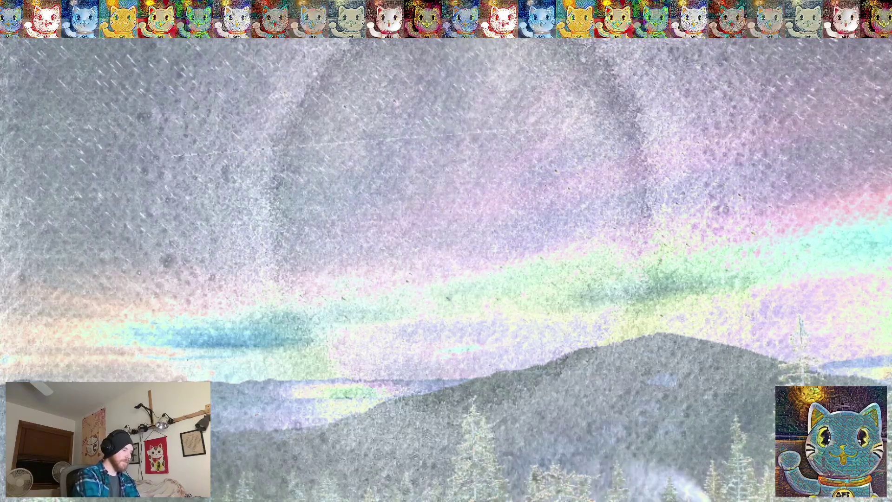
key(Escape)
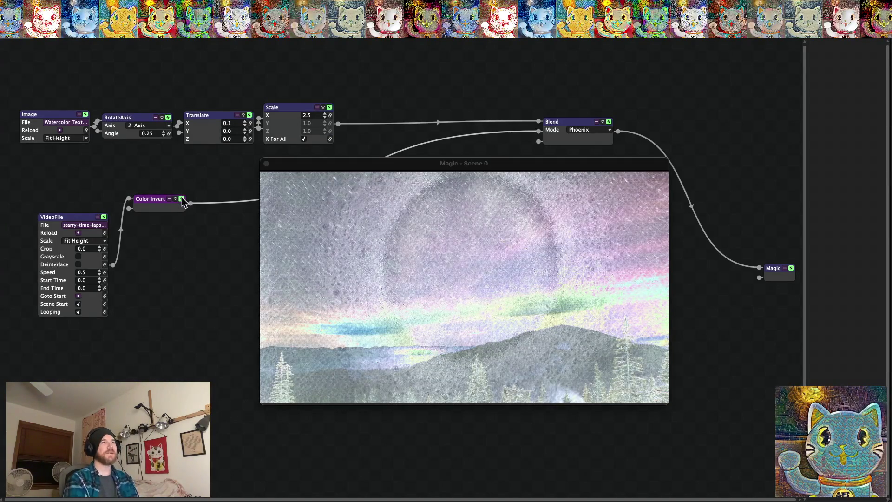
Move the Color Invert wire onto Blend's second input and check the result full screen.
mouse_move(468, 134)
mouse_down()
mouse_move(472, 212)
mouse_move(471, 160)
mouse_move(539, 131)
mouse_move(465, 116)
mouse_move(400, 65)
mouse_move(403, 79)
mouse_move(400, 71)
mouse_move(465, 84)
mouse_move(540, 131)
mouse_up()
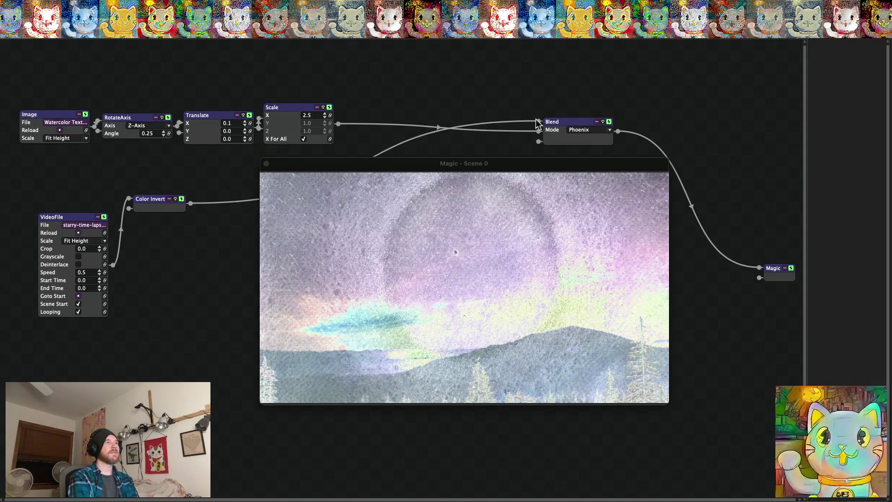
drag(531, 122, 426, 80)
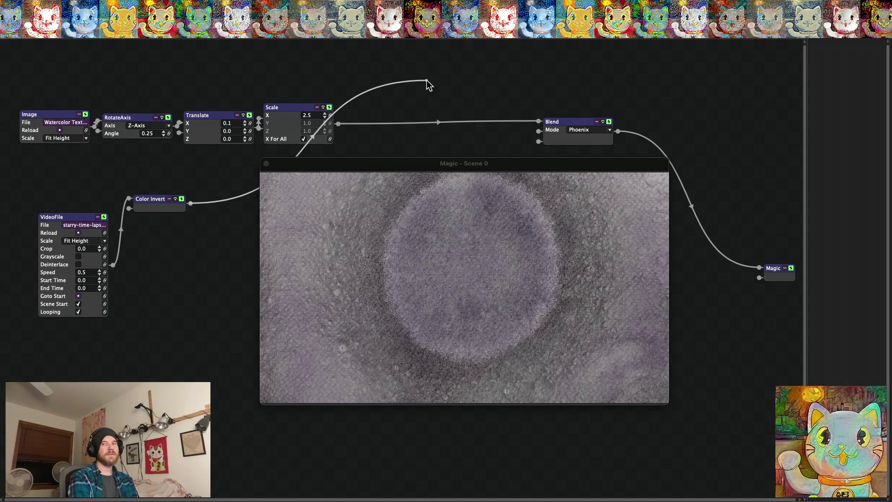
mouse_move(427, 80)
mouse_down()
mouse_move(536, 140)
mouse_move(540, 131)
mouse_up()
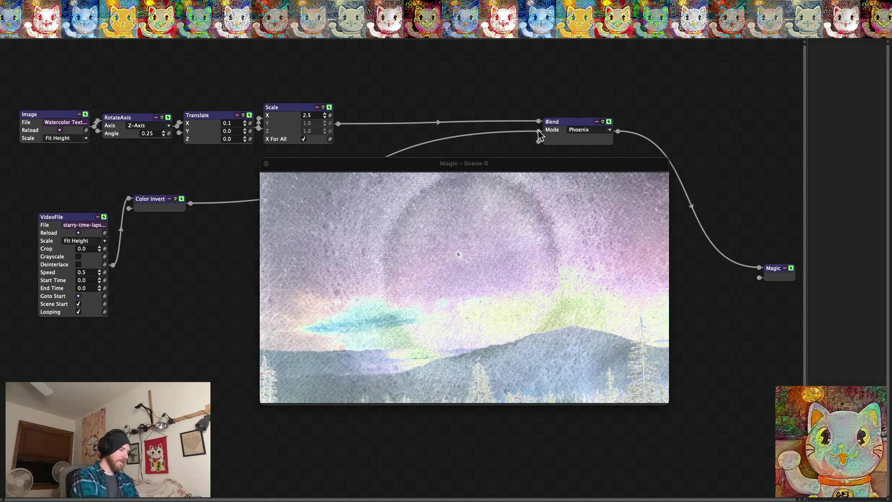
key(super+f)
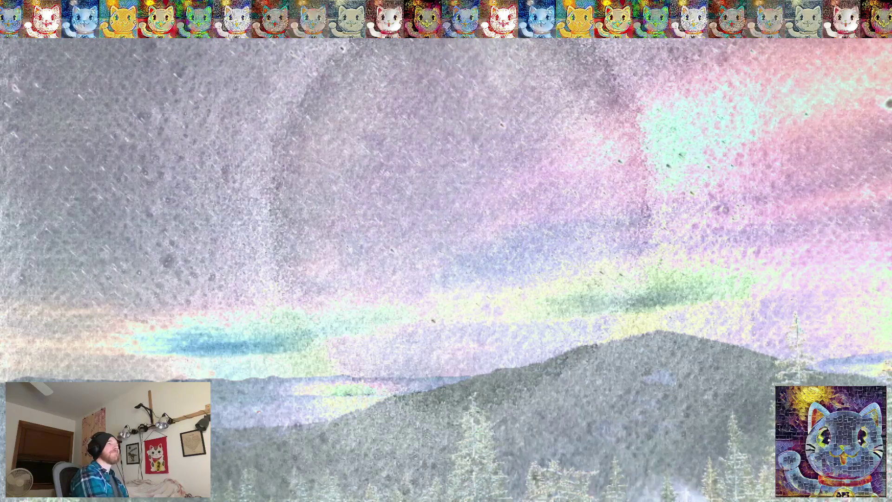
key(Escape)
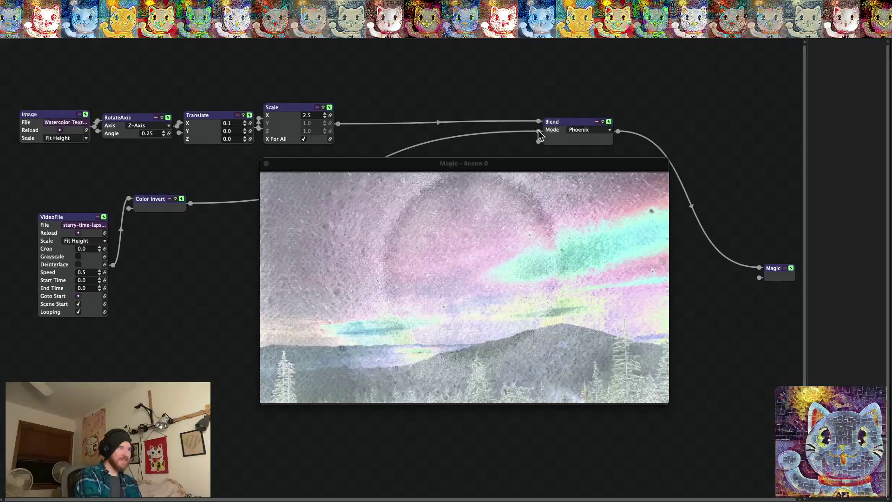
click(52, 6)
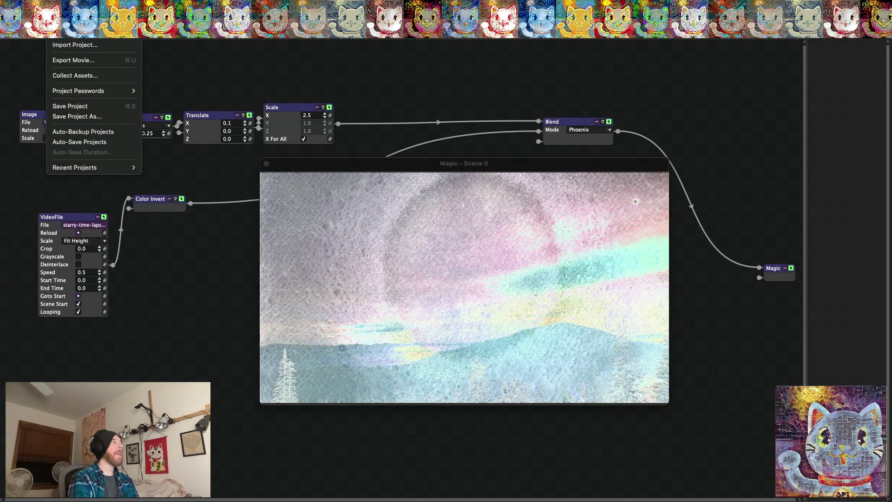
Save a copy of the project as 'Texture Water Stars Time Lapse 2'.
click(77, 116)
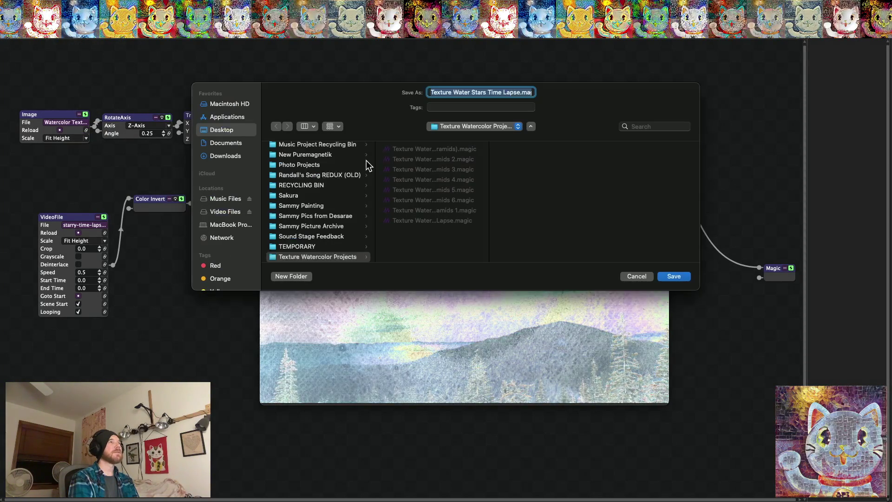
click(521, 92)
text(2)
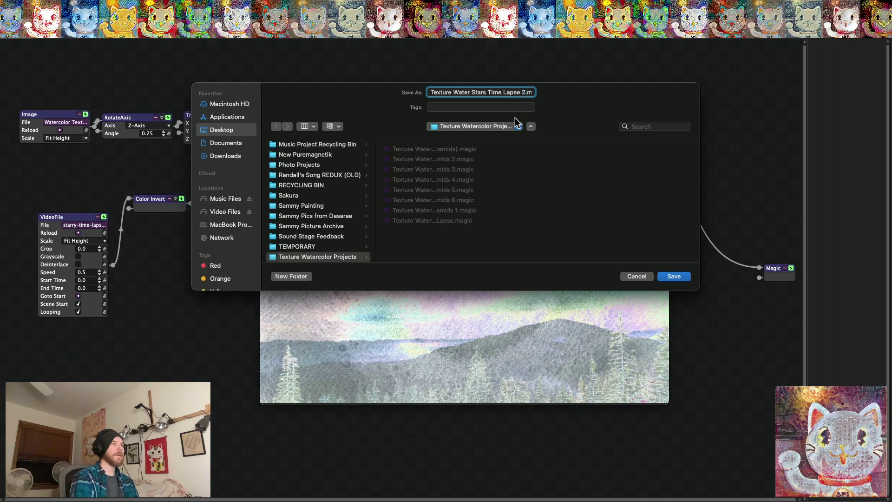
click(686, 277)
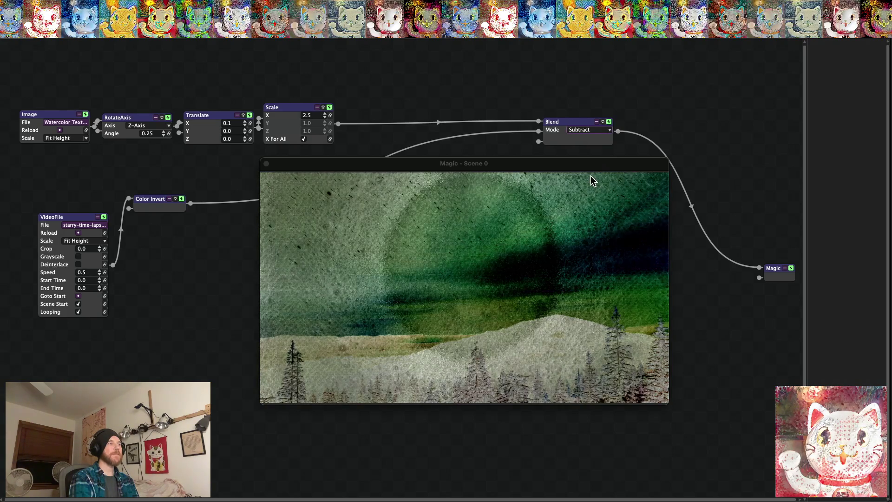
click(182, 200)
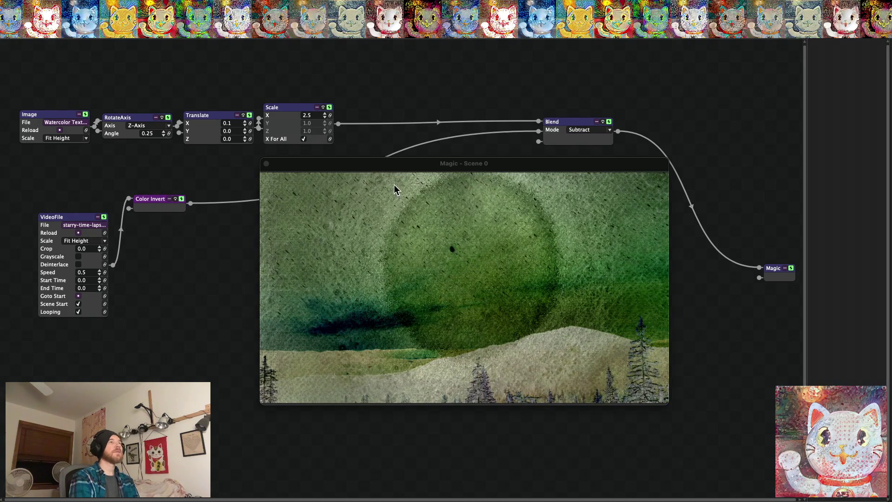
Try the Add and Average blend modes, then set Negation and view it full screen.
click(601, 130)
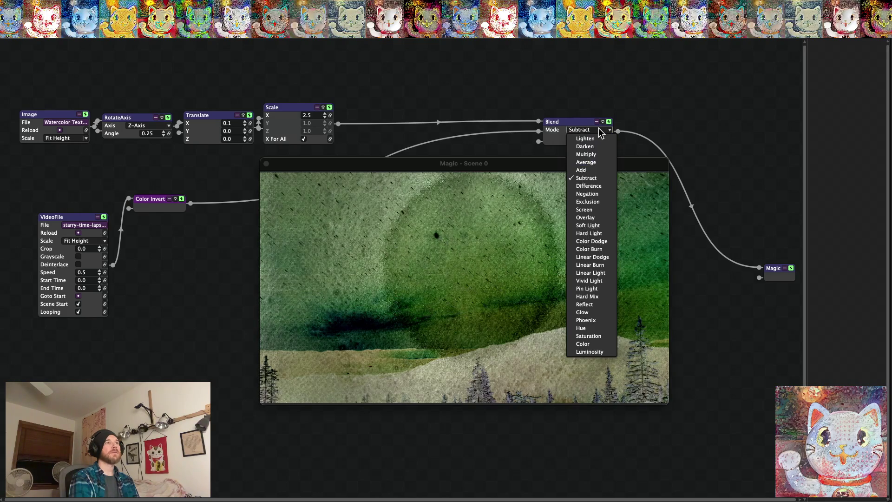
click(586, 168)
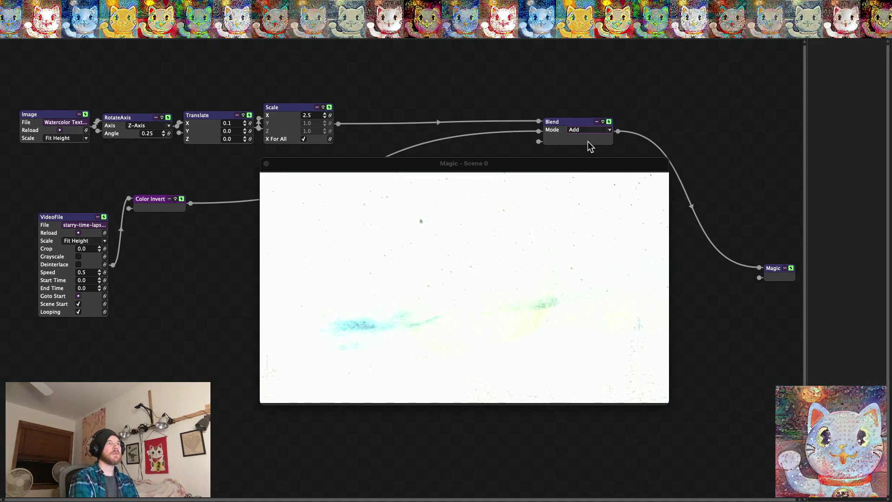
click(585, 130)
click(587, 163)
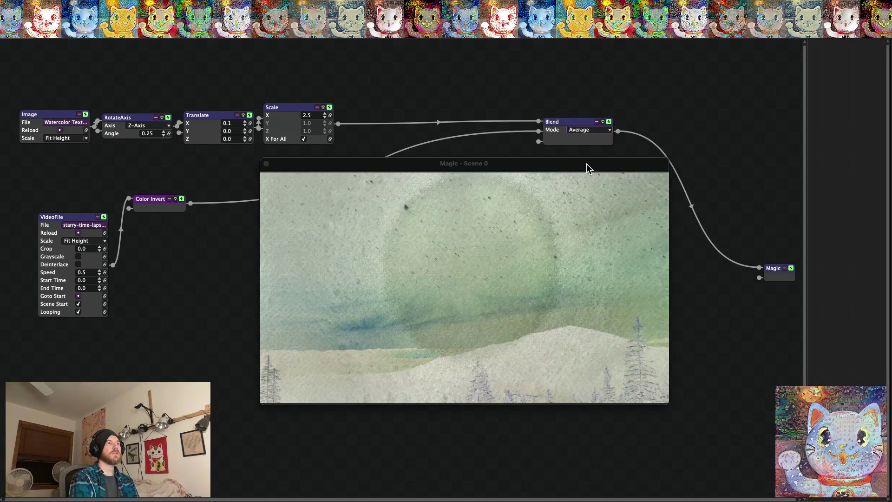
click(586, 129)
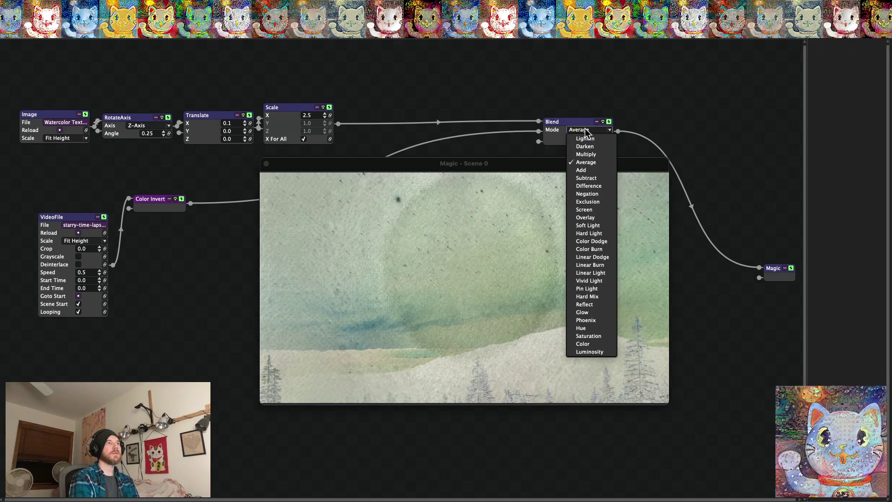
click(587, 195)
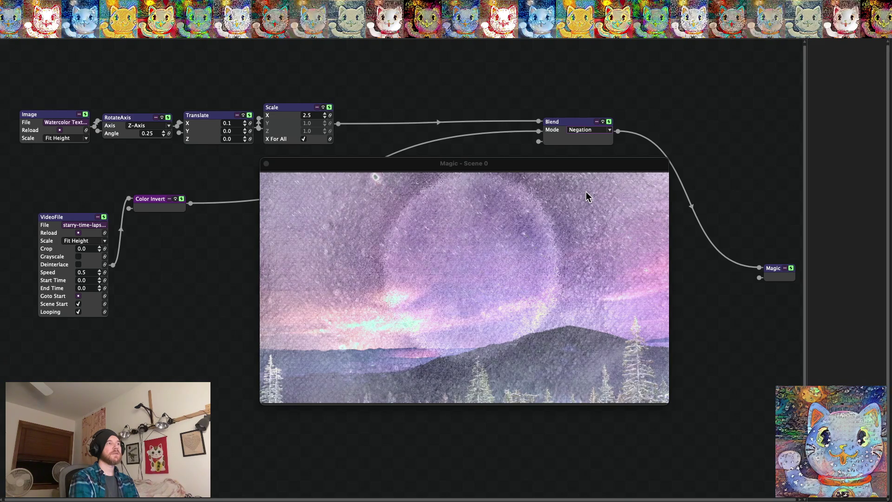
double_click(588, 195)
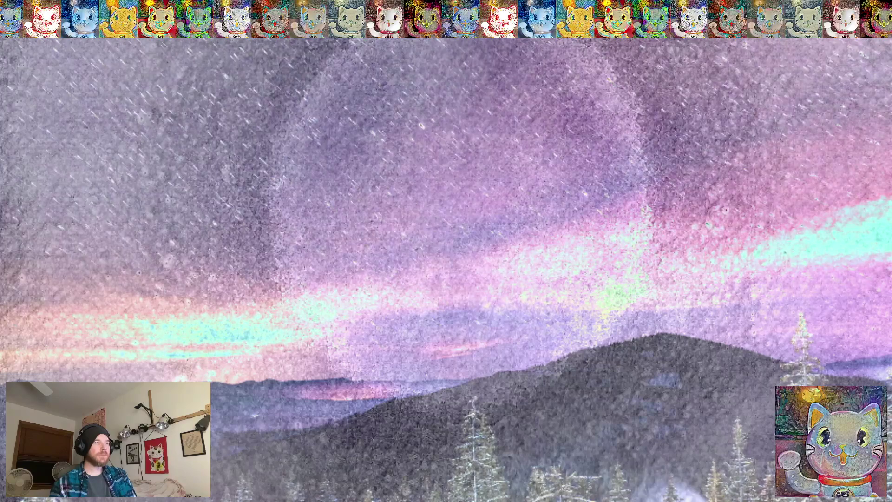
key(Escape)
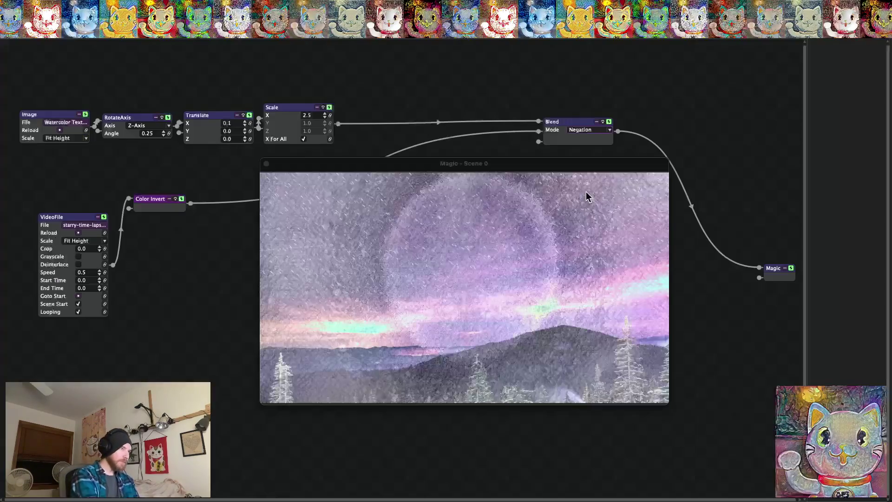
Try the Phoenix blend, toggle Color Invert off and on, then return to Negation.
click(590, 130)
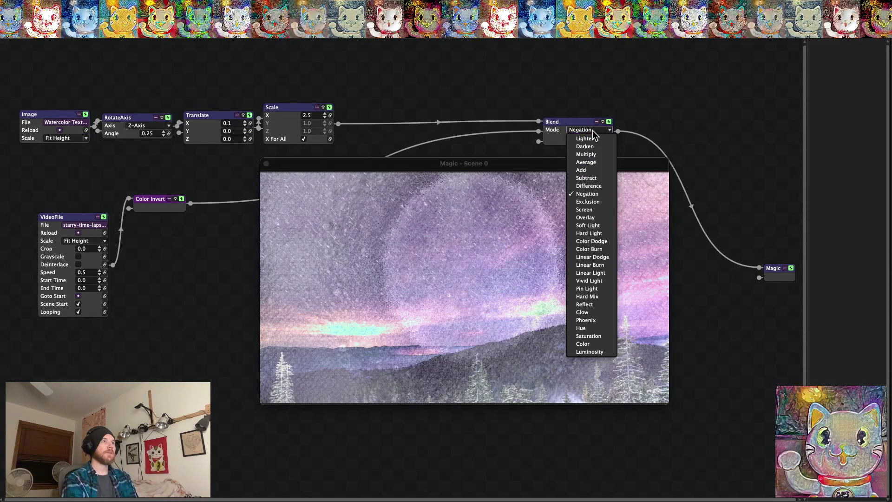
click(594, 321)
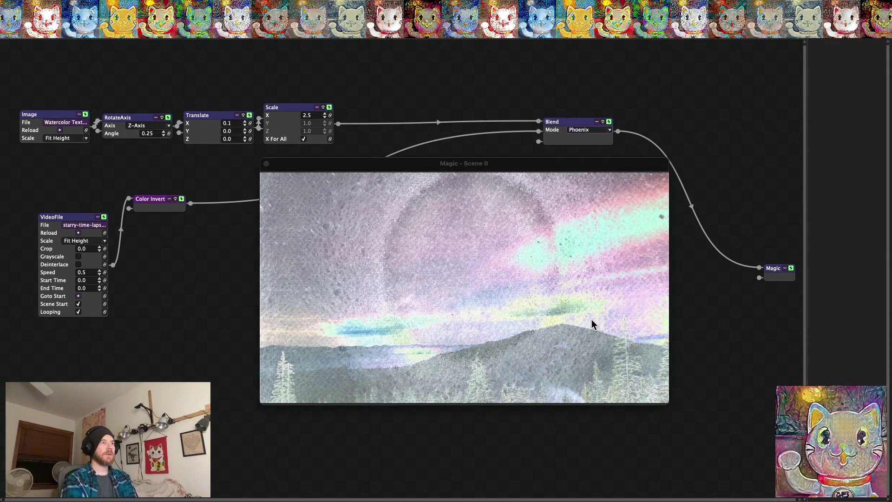
click(181, 199)
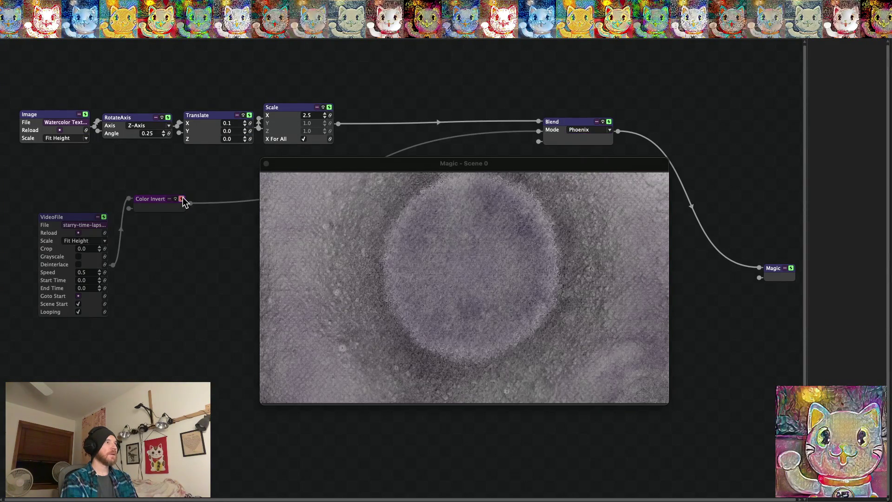
click(182, 199)
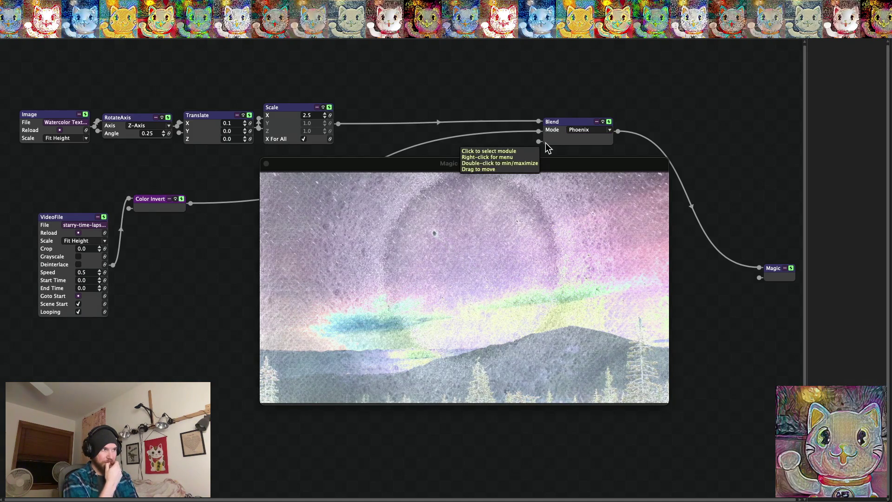
click(589, 131)
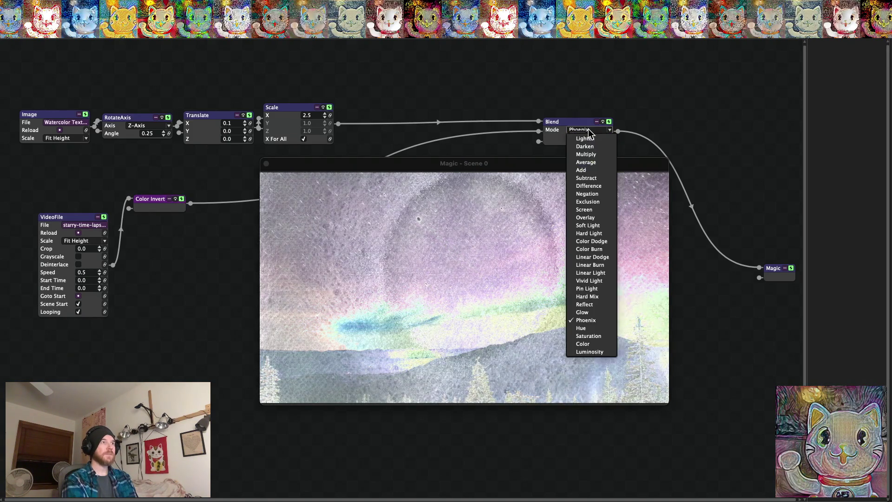
click(590, 194)
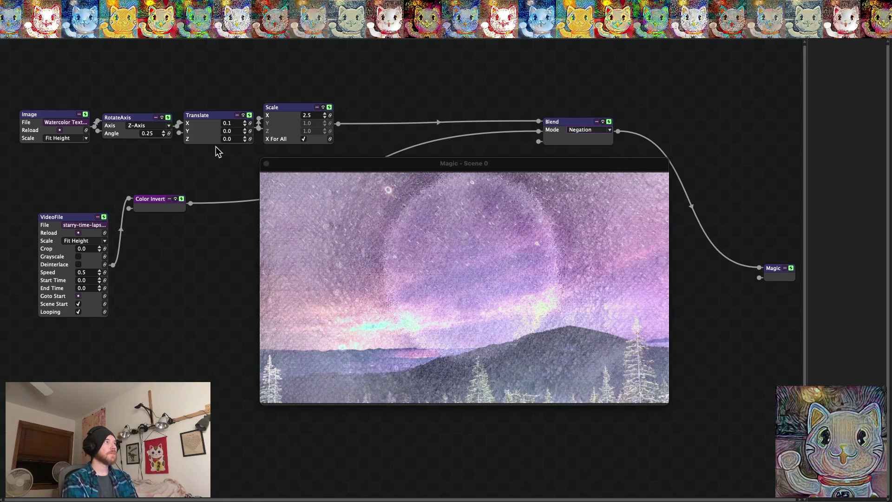
Save the project, then undo to disconnect the inverted video from the Blend.
click(56, 5)
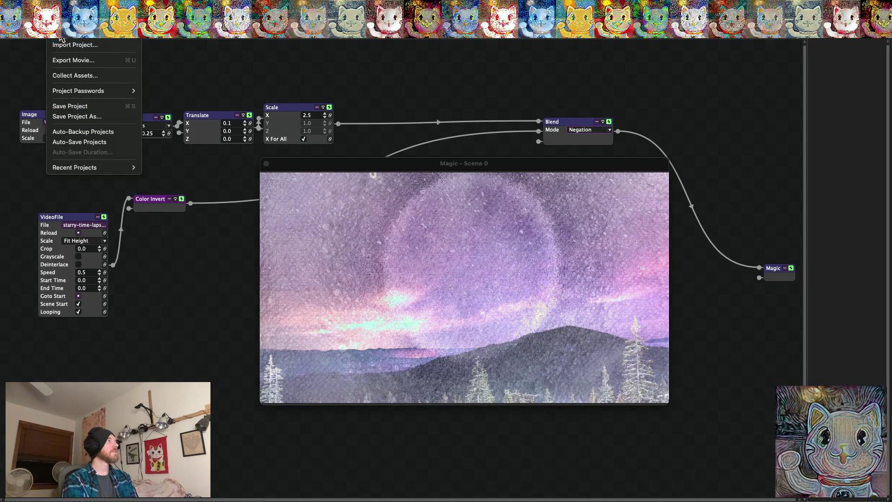
click(68, 106)
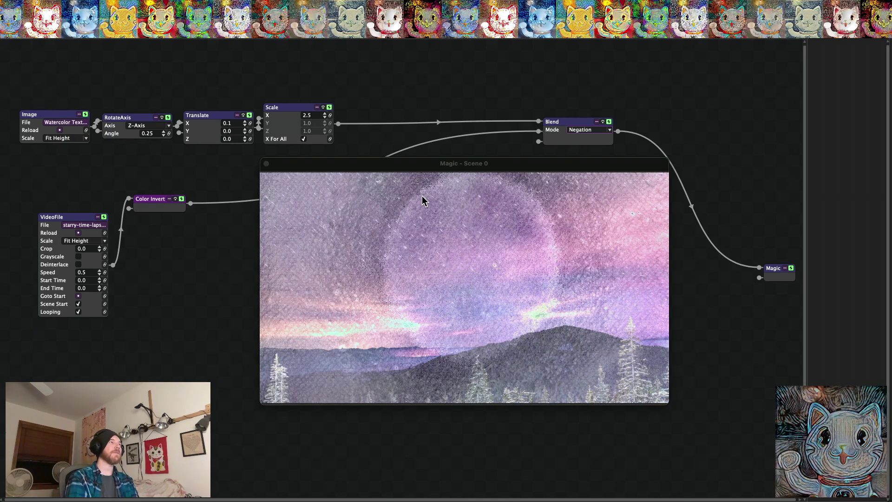
key(ctrl+z)
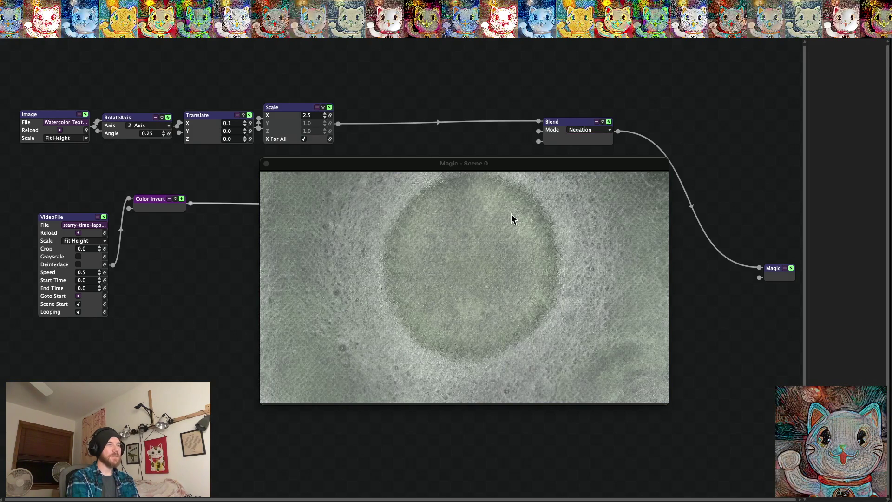
mouse_move(512, 219)
mouse_down()
mouse_move(581, 135)
mouse_move(539, 132)
mouse_up()
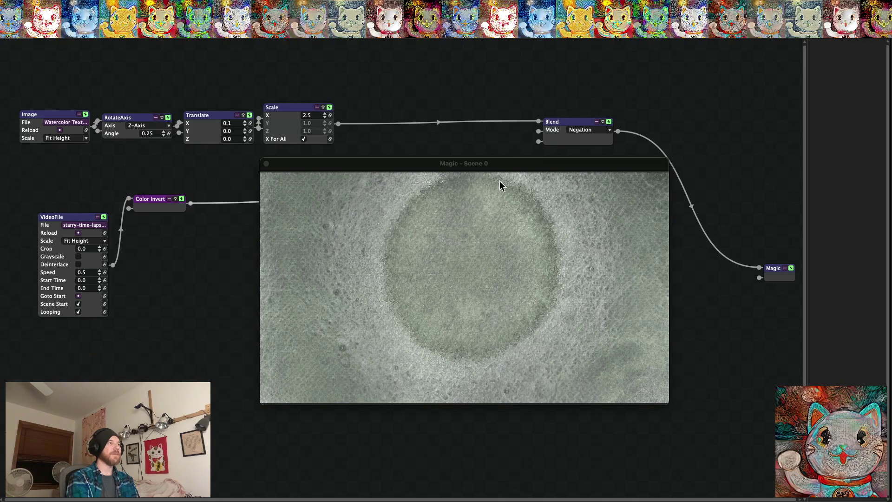
key(super+z)
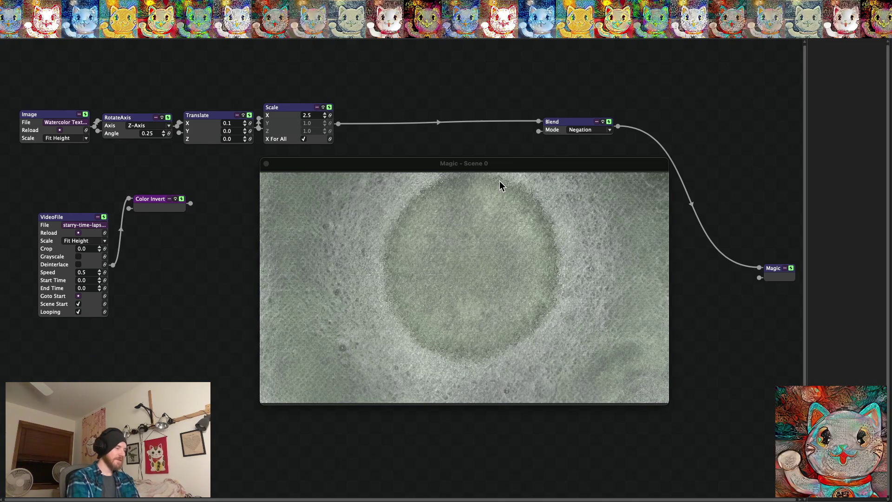
double_click(500, 186)
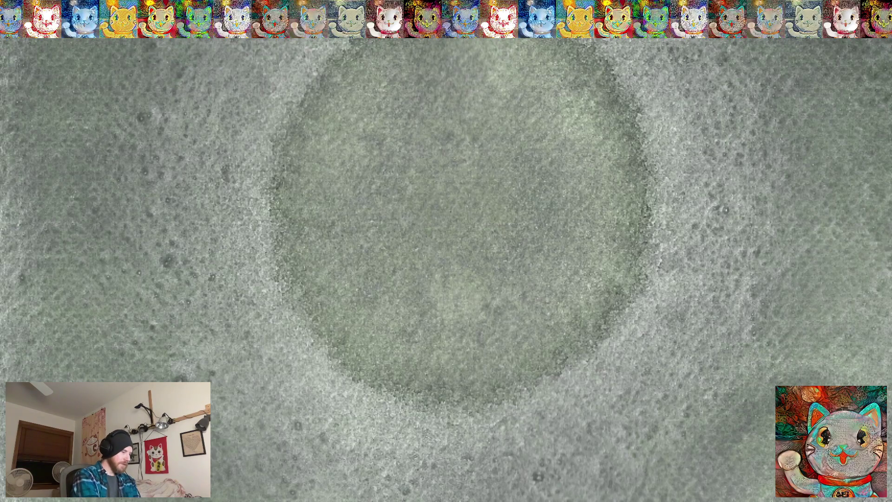
double_click(500, 186)
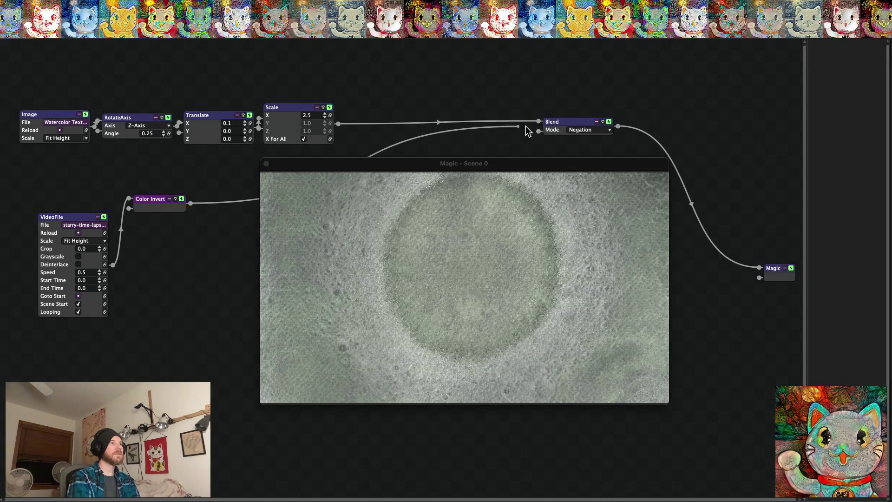
drag(519, 132, 540, 132)
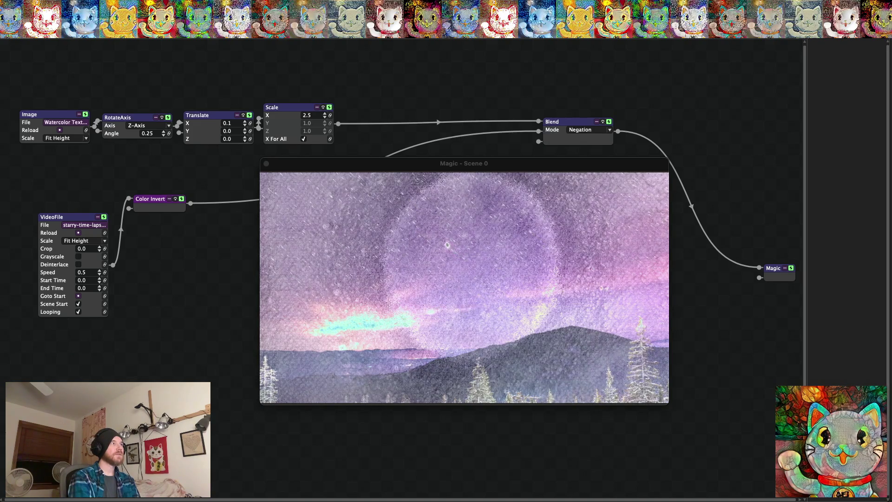
Load the thunderstorm desert timelapse into the VideoFile module.
click(77, 221)
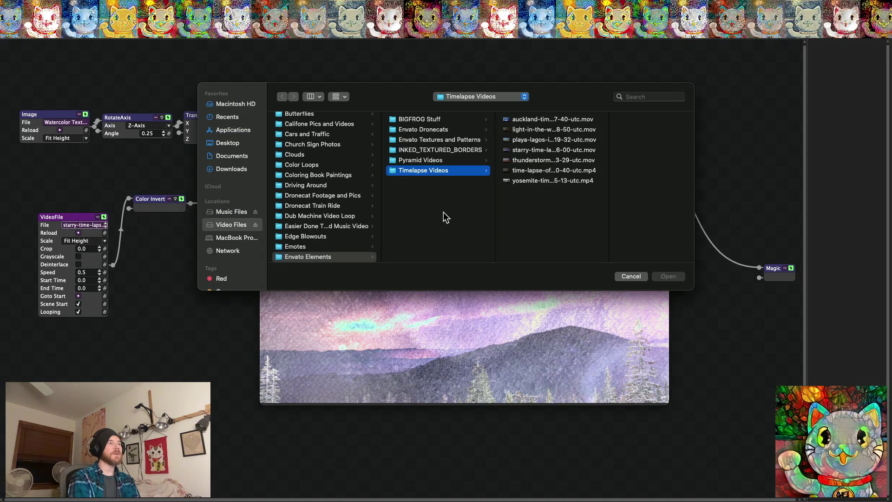
click(530, 161)
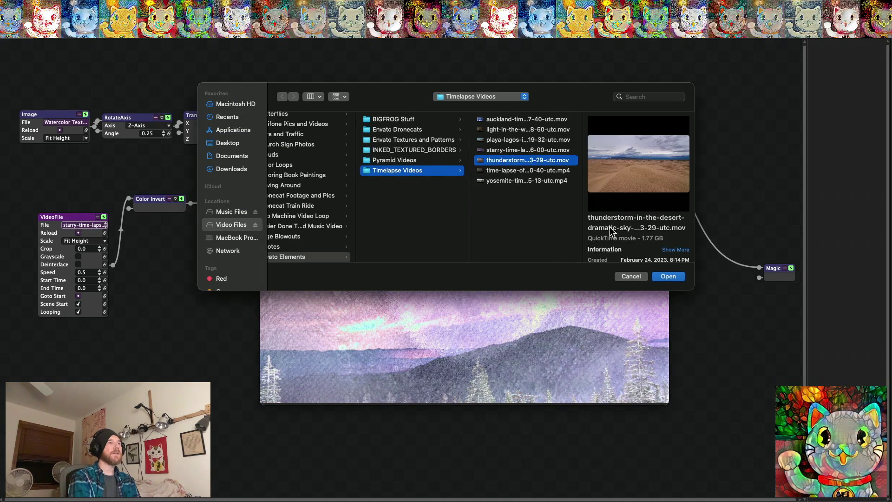
click(667, 277)
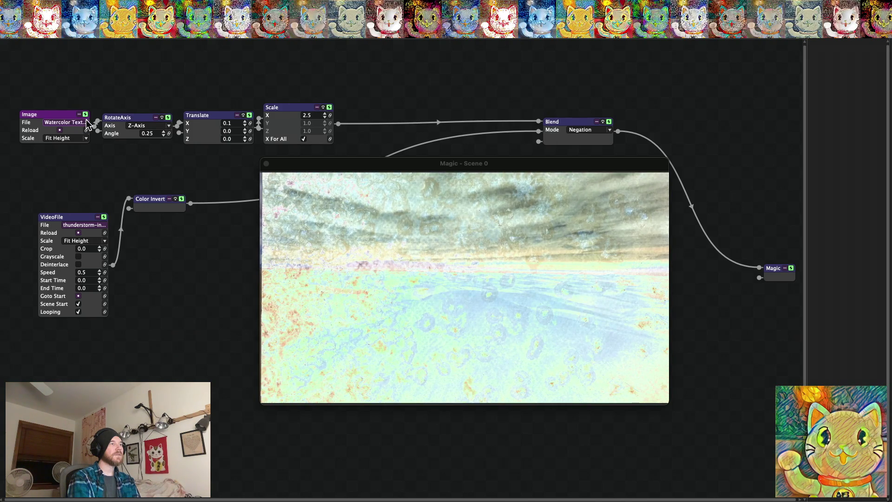
Set the Blend mode to Difference and step the texture image to the next file.
click(590, 130)
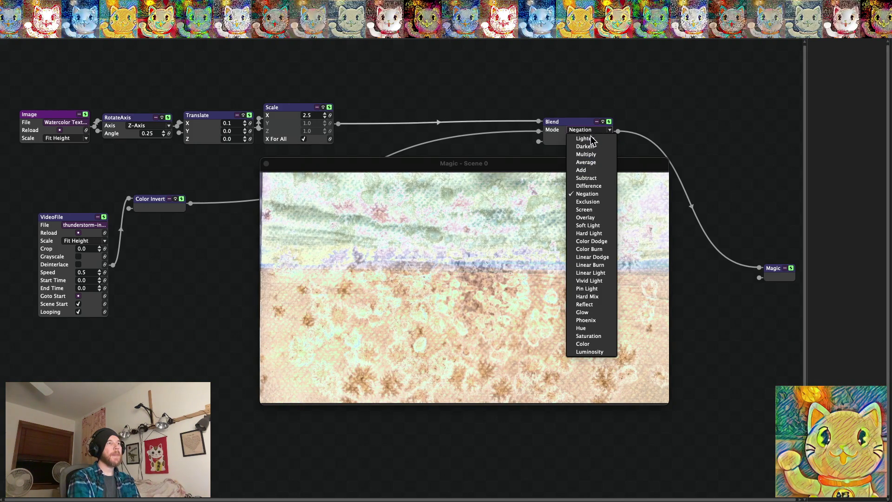
click(589, 186)
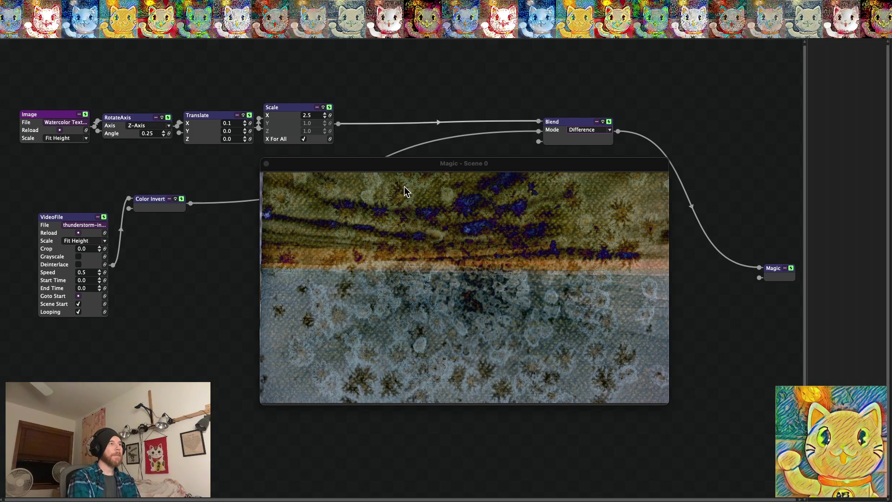
click(87, 124)
Load Watercolor Texture Painting I 10 into the Image node as the texture.
click(76, 124)
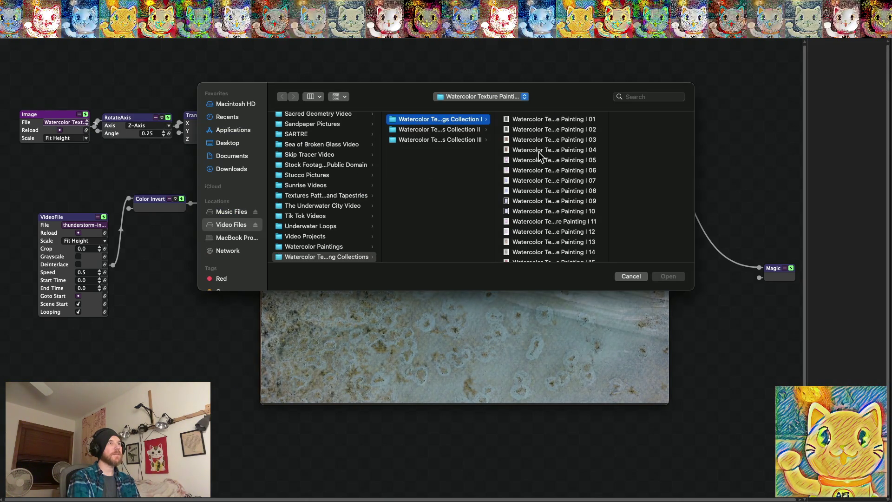
click(549, 213)
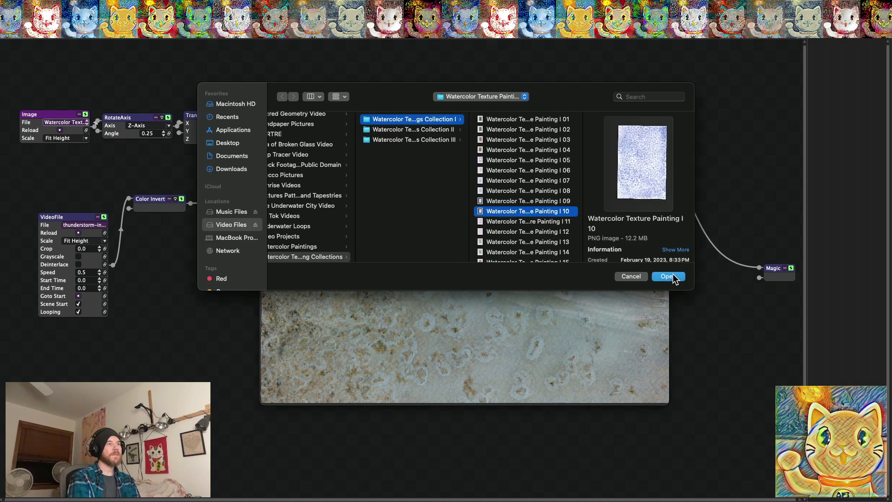
click(667, 277)
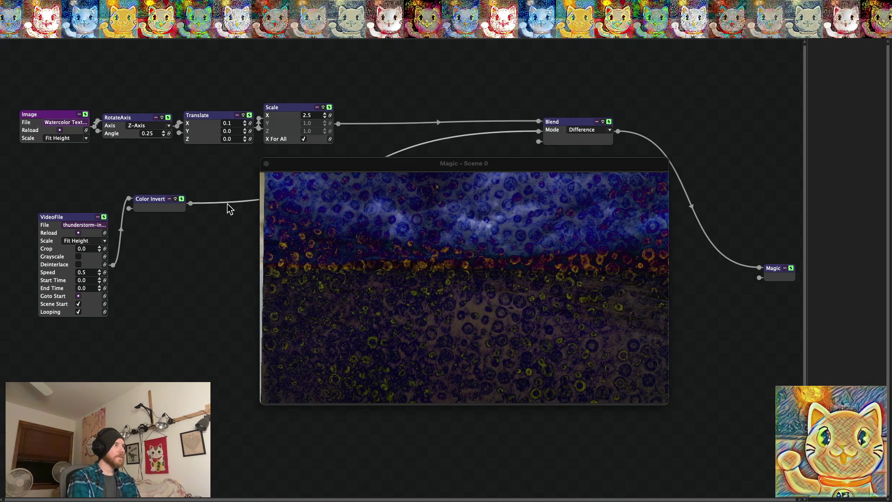
Compare Color Invert on and off, then wire VideoFile directly into the Blend.
click(182, 198)
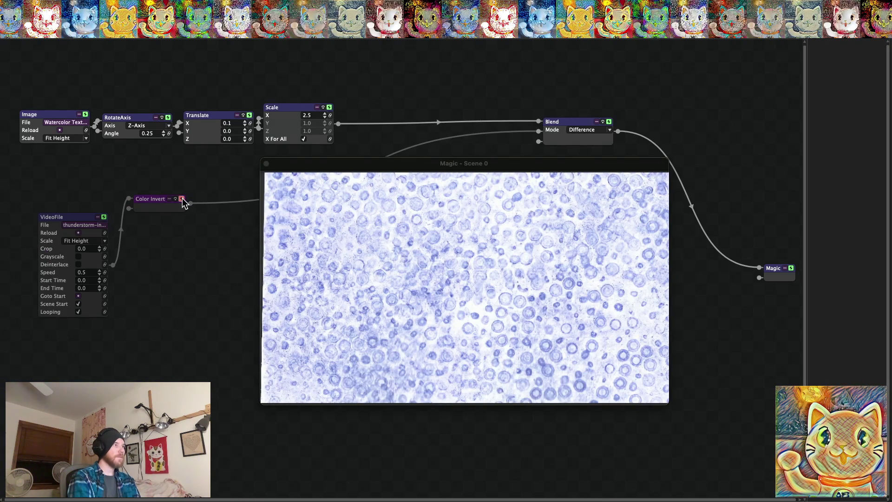
click(182, 199)
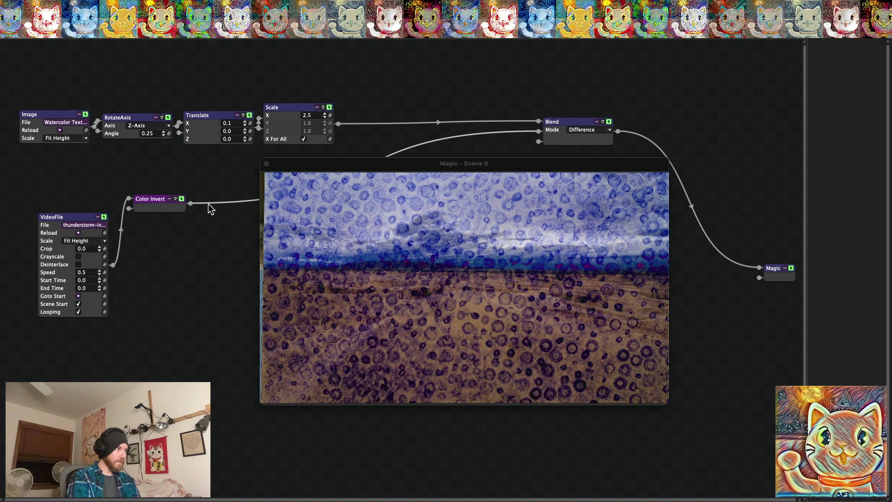
click(176, 199)
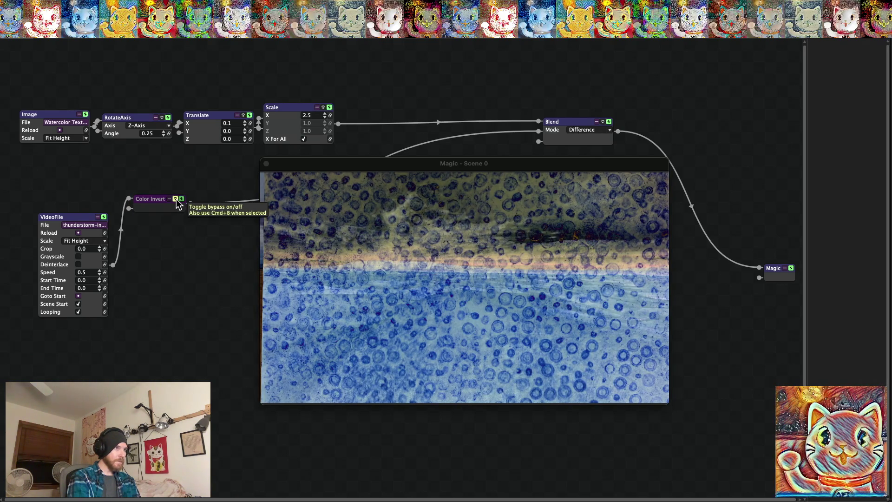
click(176, 199)
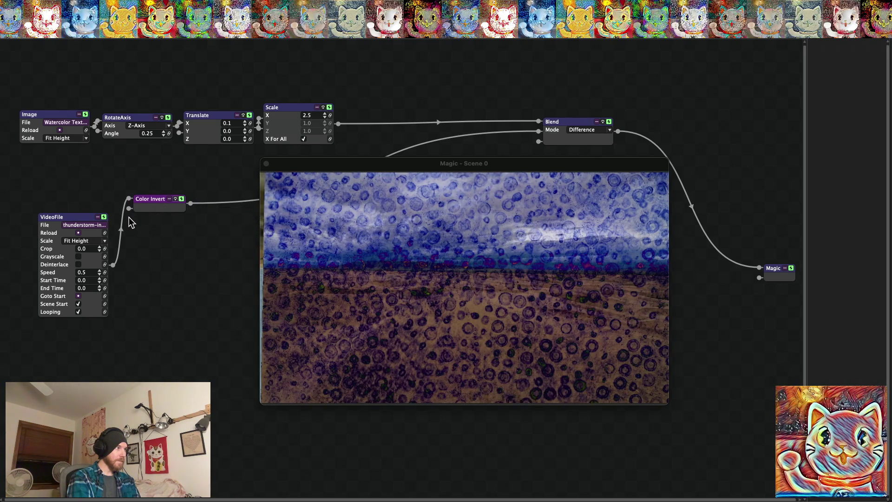
drag(122, 220, 187, 242)
drag(202, 199, 113, 265)
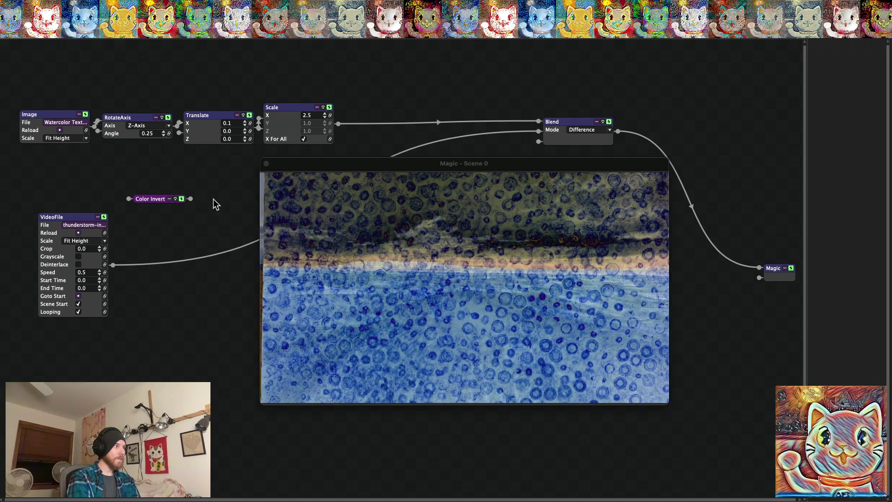
click(105, 225)
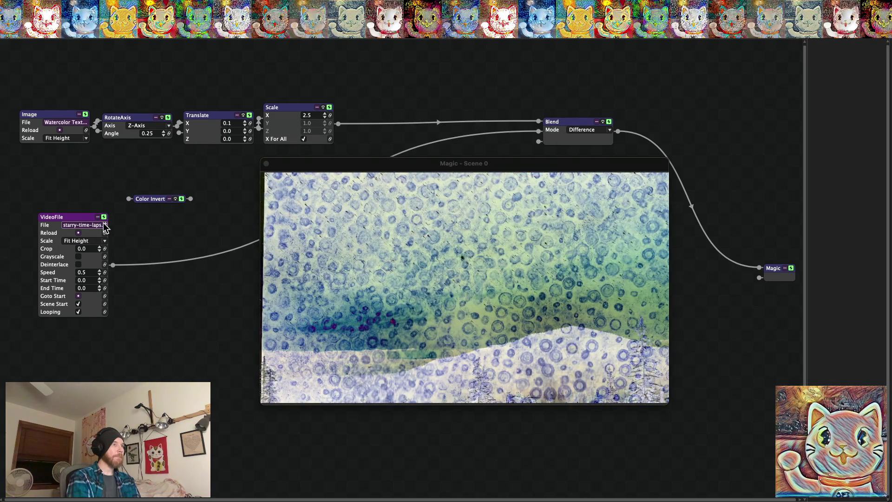
click(105, 225)
click(630, 277)
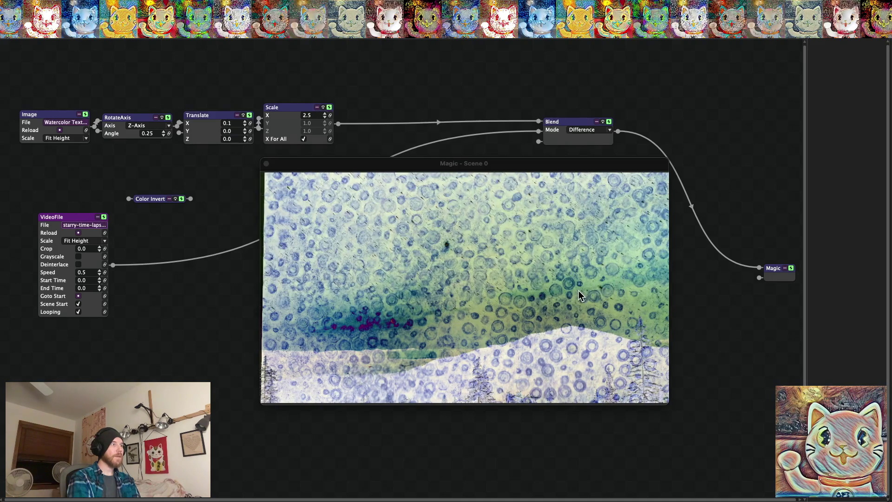
click(105, 225)
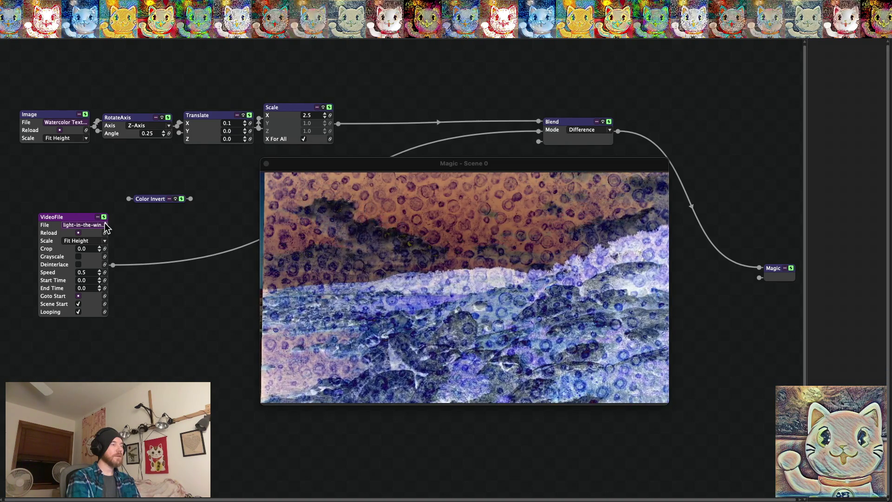
click(106, 226)
click(106, 226)
click(106, 226)
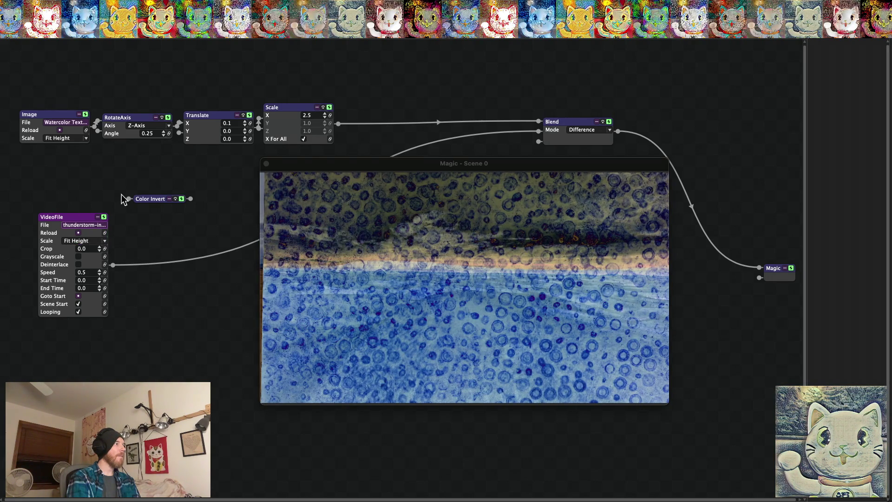
click(86, 124)
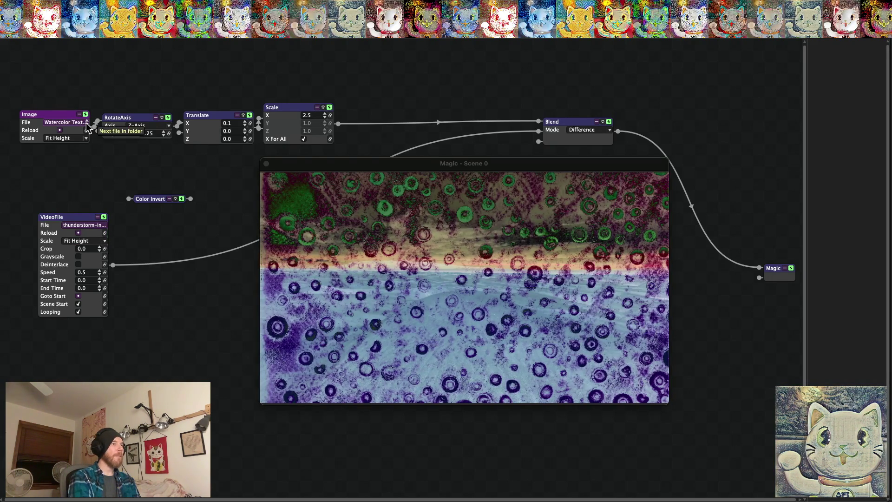
Cycle through the folder's watercolor textures until a teal one is loaded.
click(87, 123)
click(85, 123)
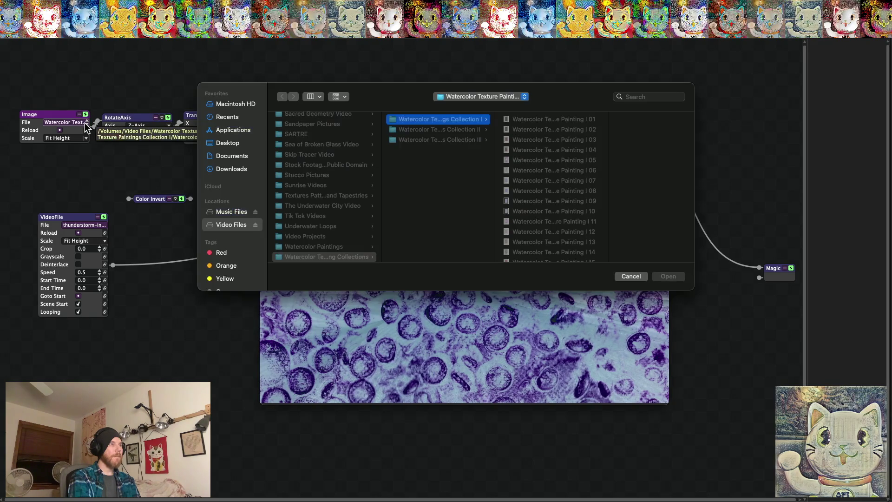
click(631, 276)
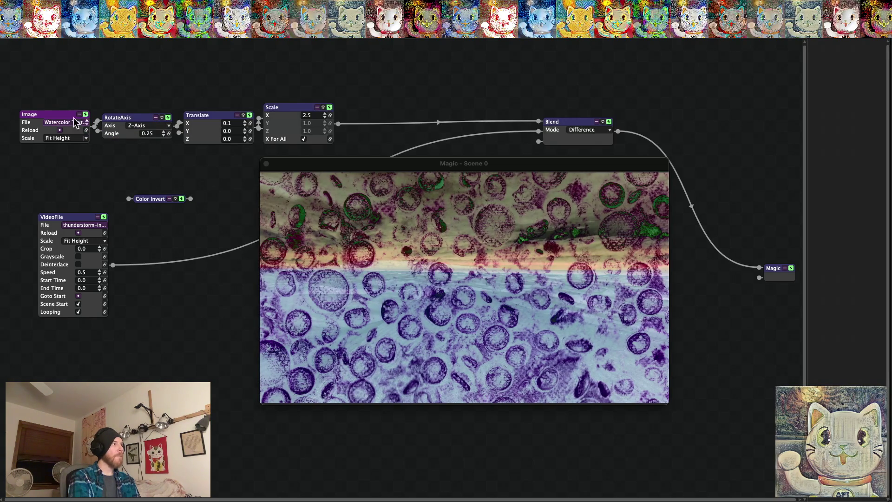
click(87, 124)
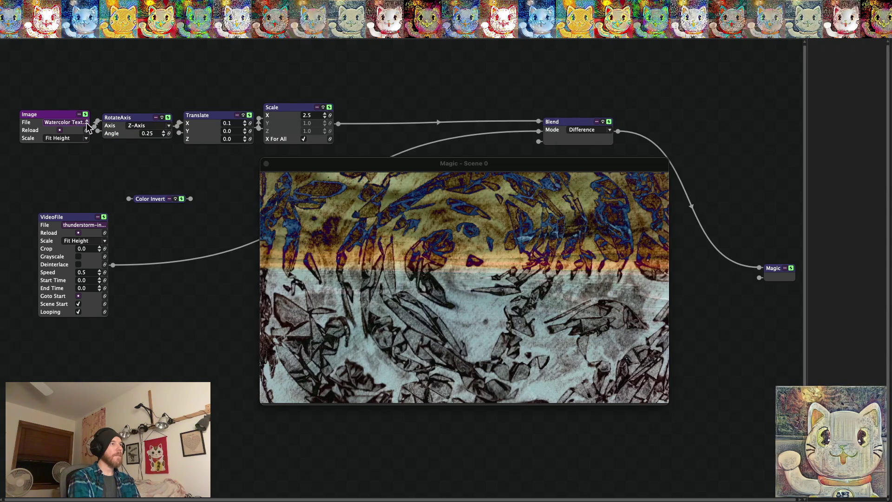
click(86, 124)
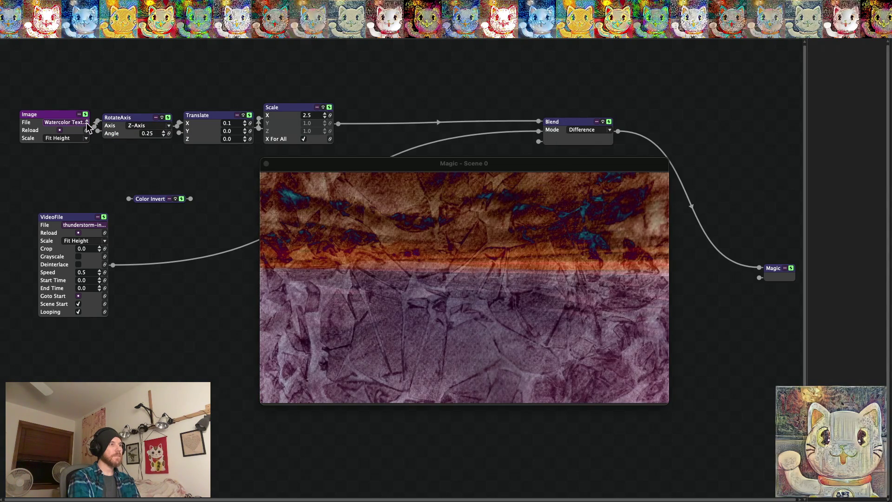
click(87, 124)
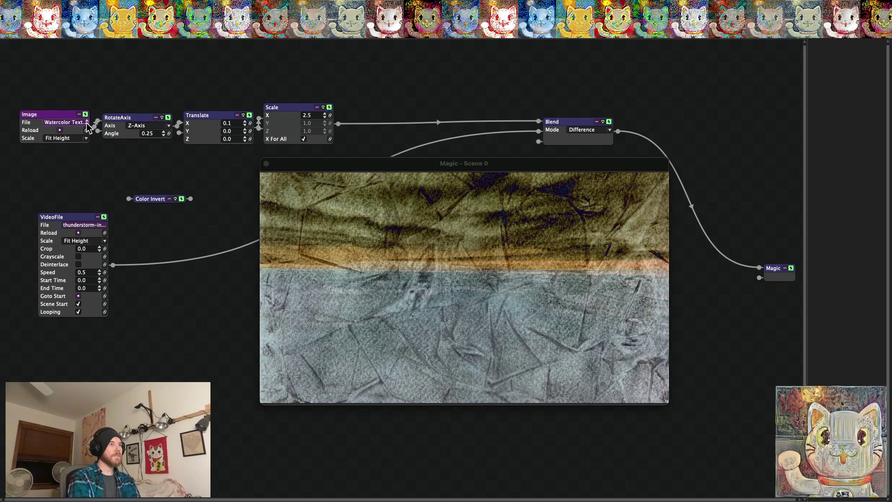
click(87, 124)
click(87, 124)
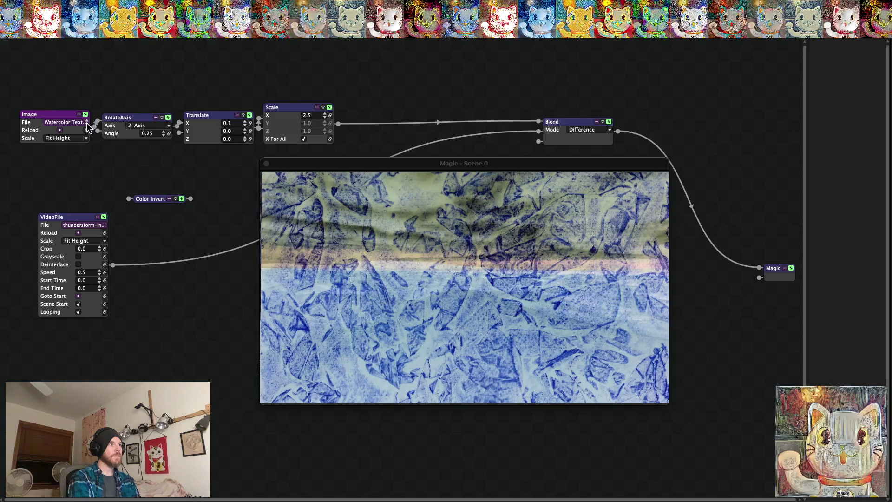
click(87, 125)
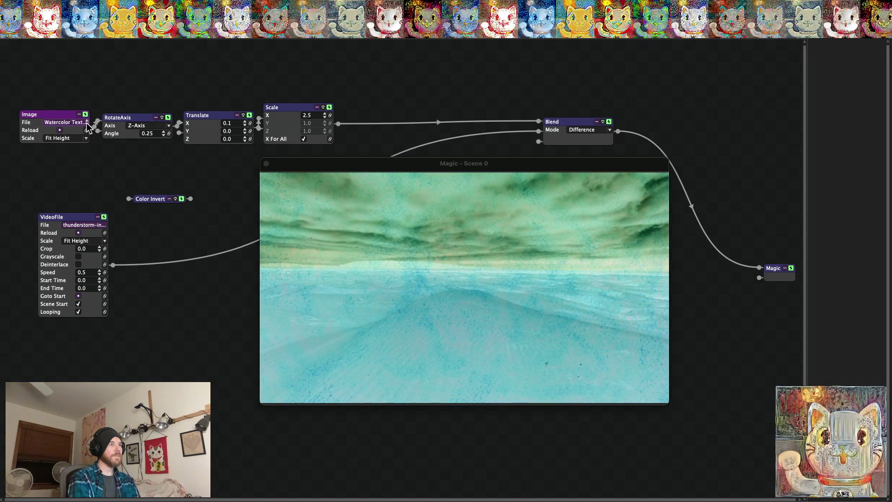
Try Add, then set the Blend mode to Subtract and preview the output fullscreen.
click(589, 129)
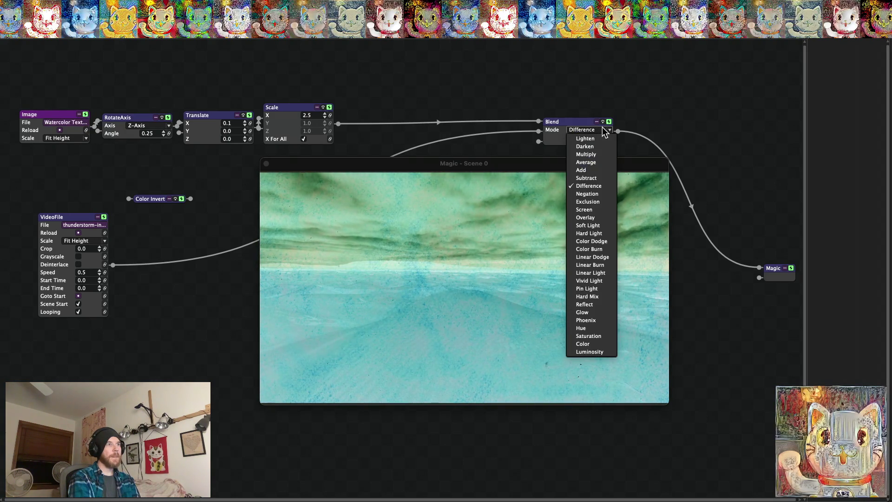
click(593, 170)
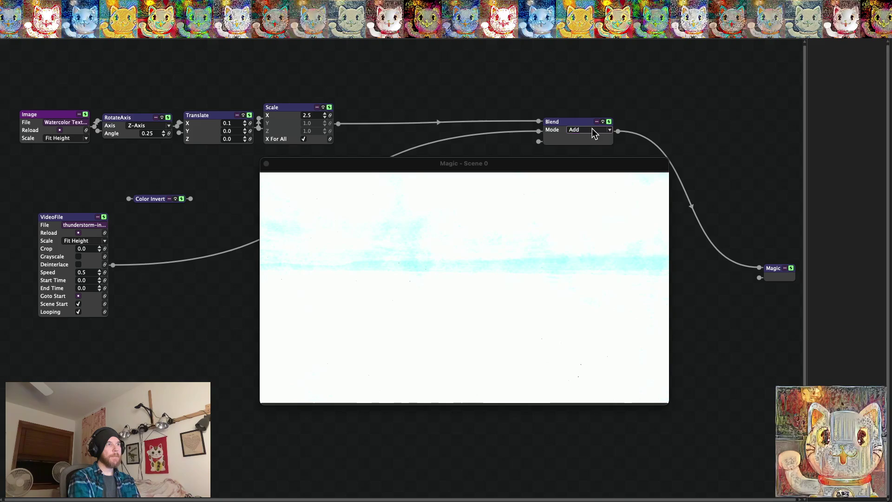
click(595, 132)
click(589, 179)
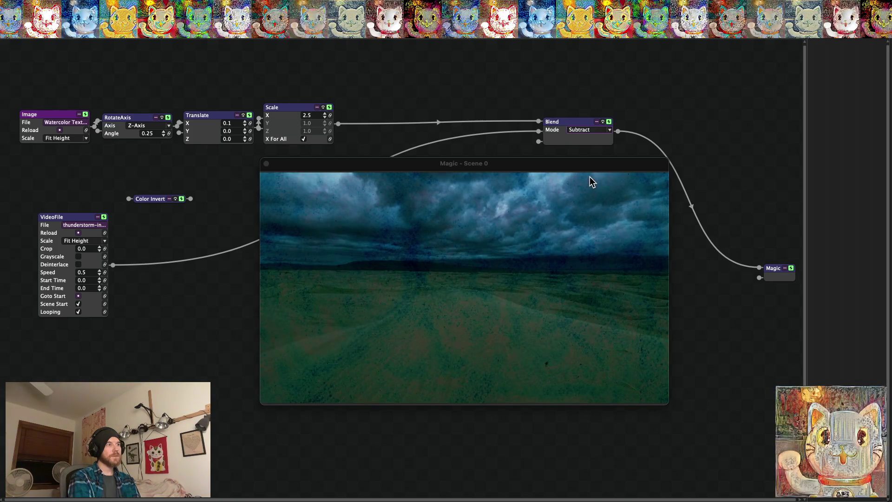
double_click(567, 213)
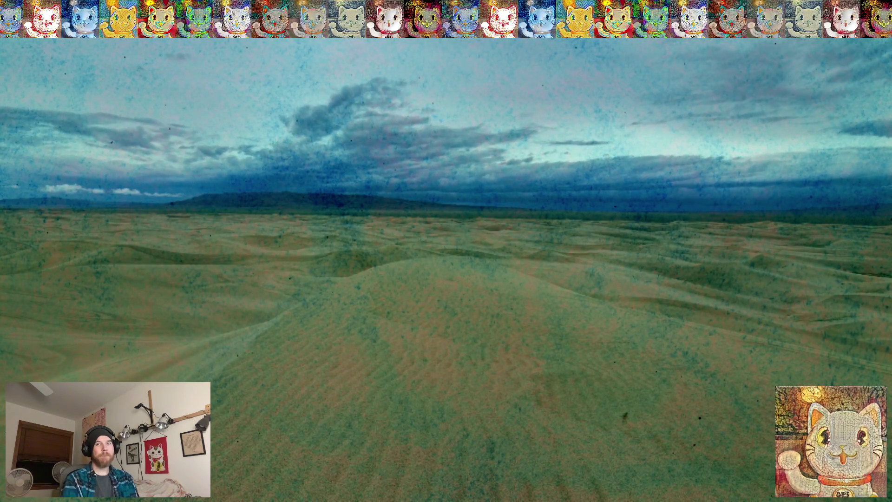
key(Escape)
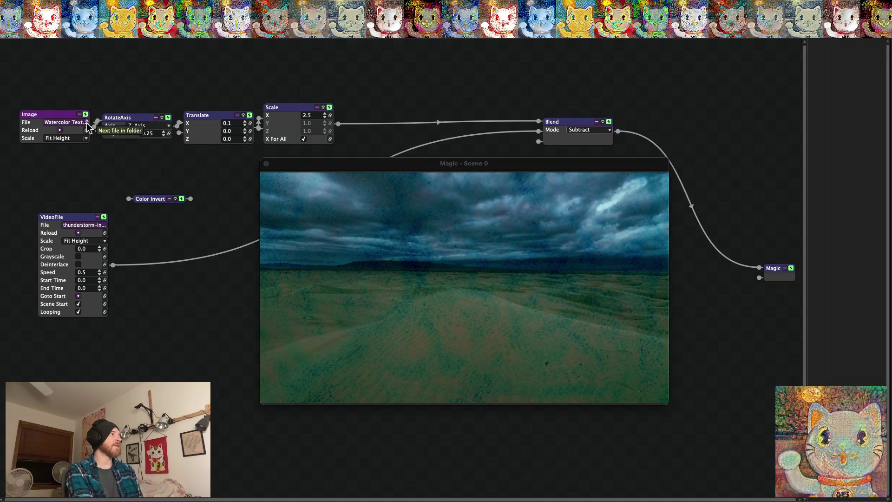
Load the next watercolor texture and try the Difference, Add and Phoenix blend modes.
click(87, 124)
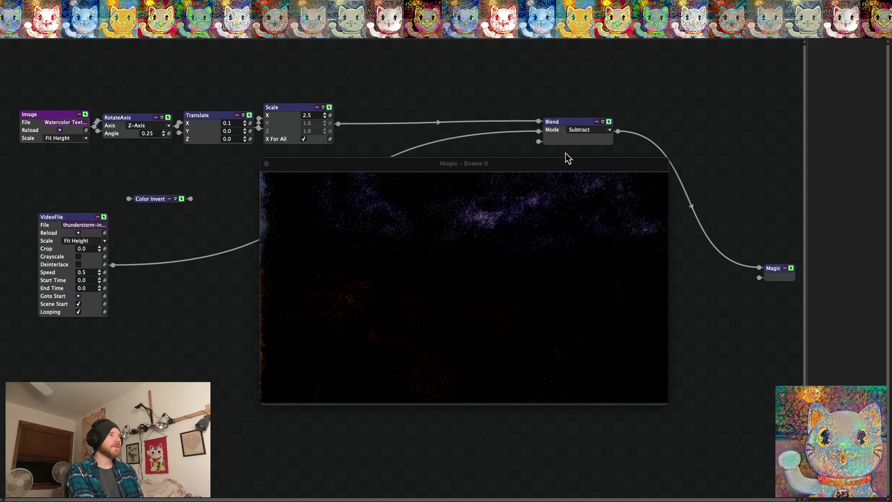
click(603, 133)
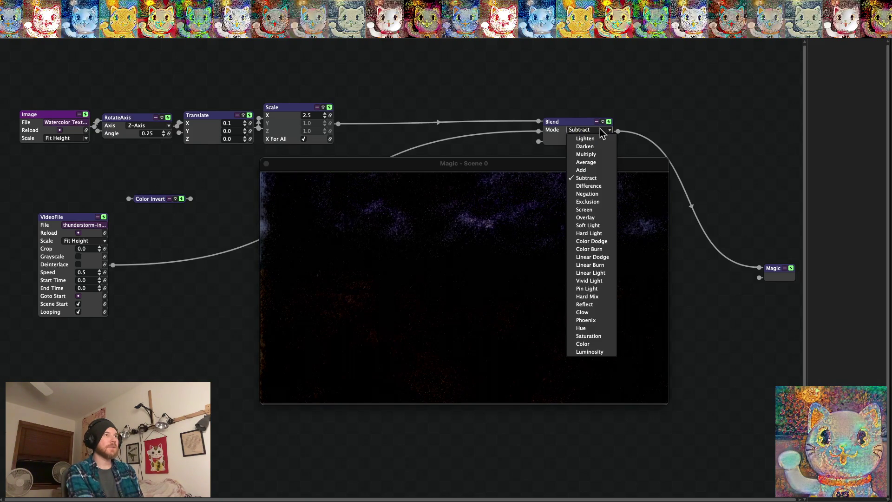
click(589, 186)
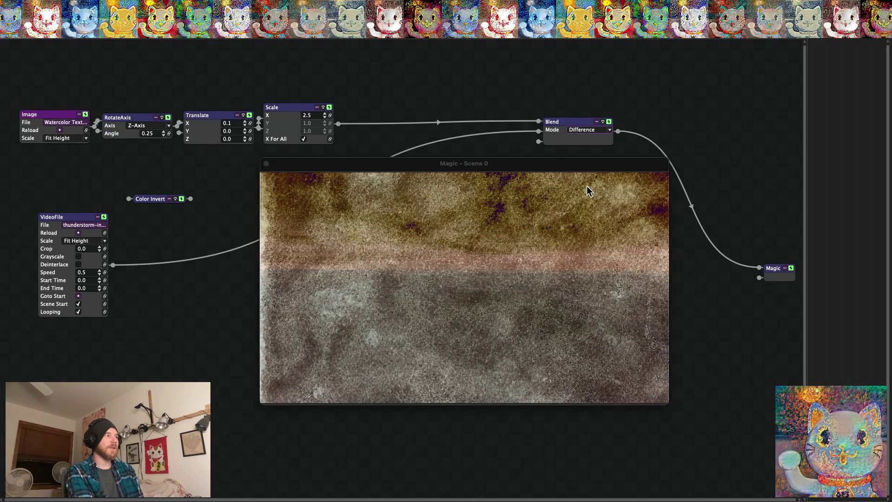
click(589, 132)
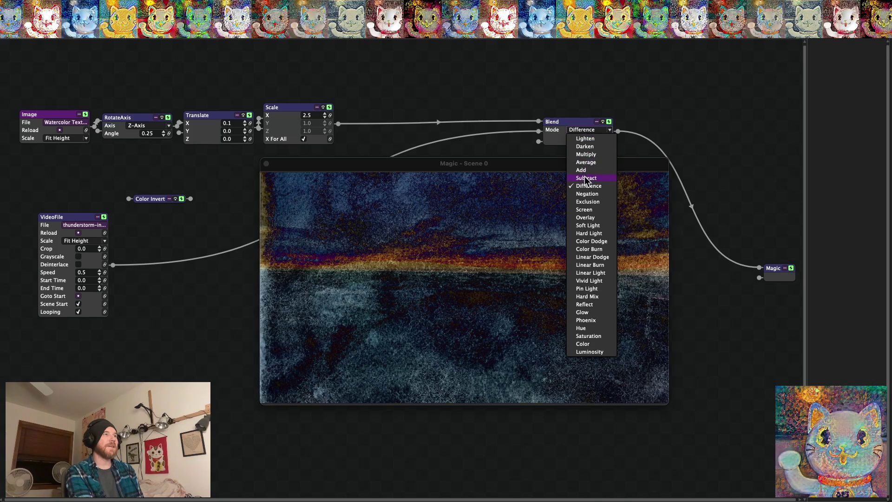
click(584, 172)
click(588, 131)
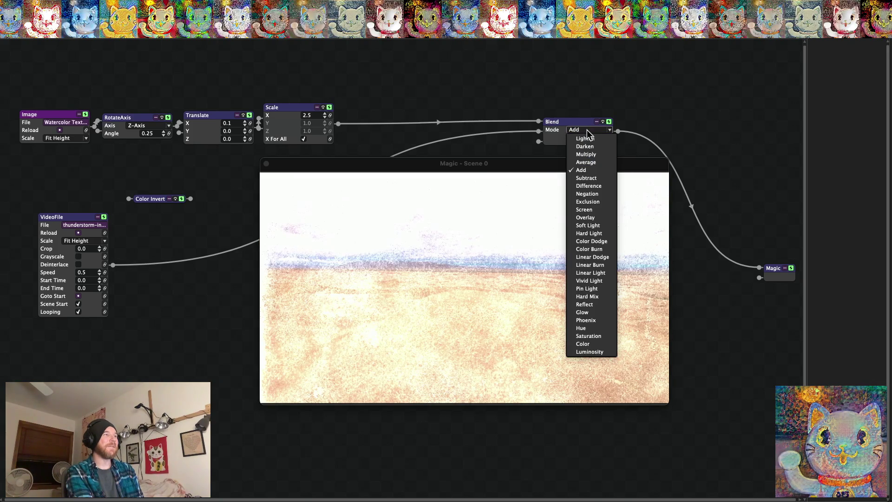
click(586, 321)
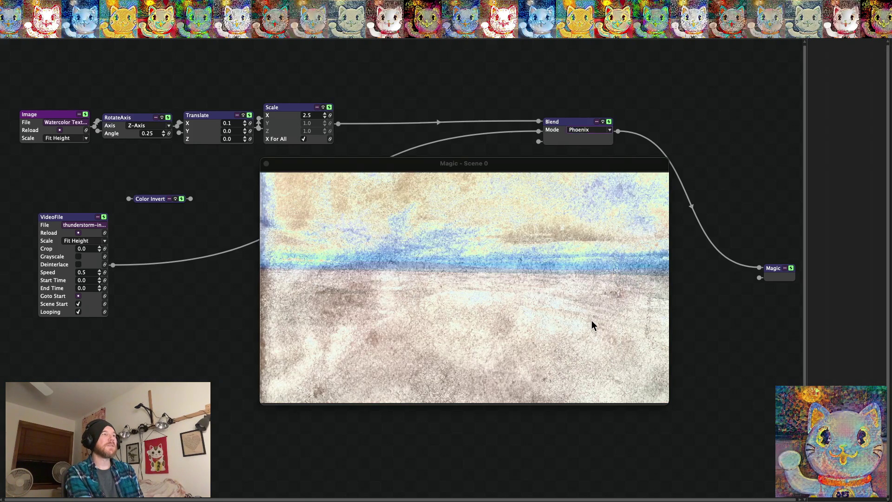
Try Negation and Subtract, then settle the Blend on Average mode.
click(588, 134)
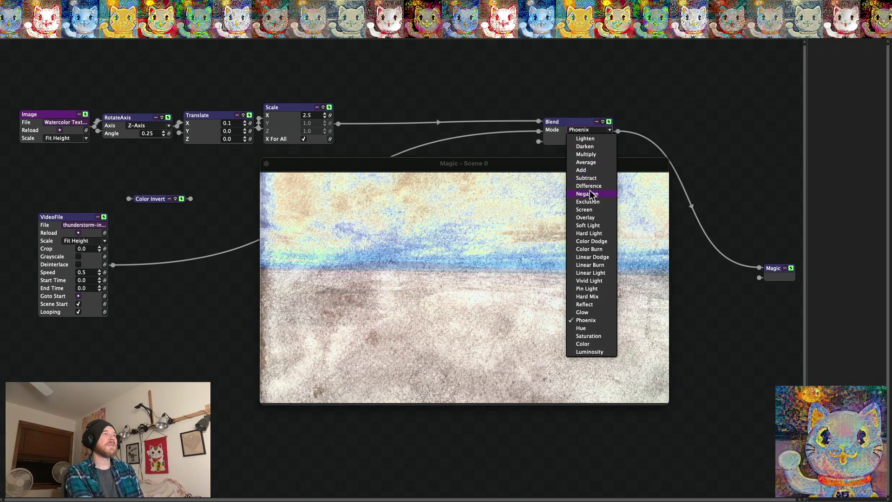
click(591, 194)
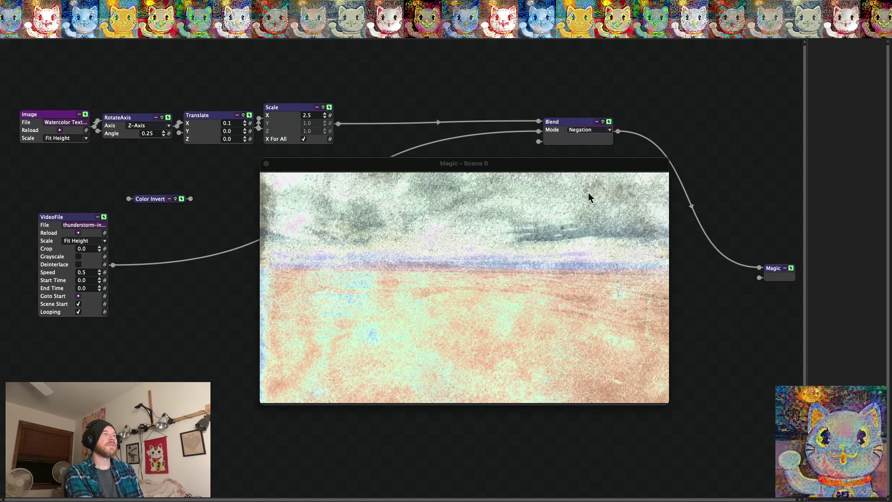
click(587, 132)
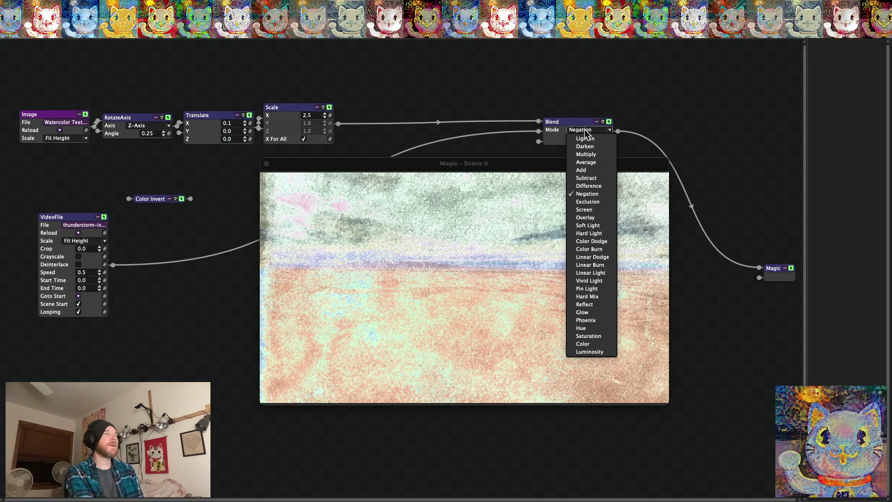
click(586, 179)
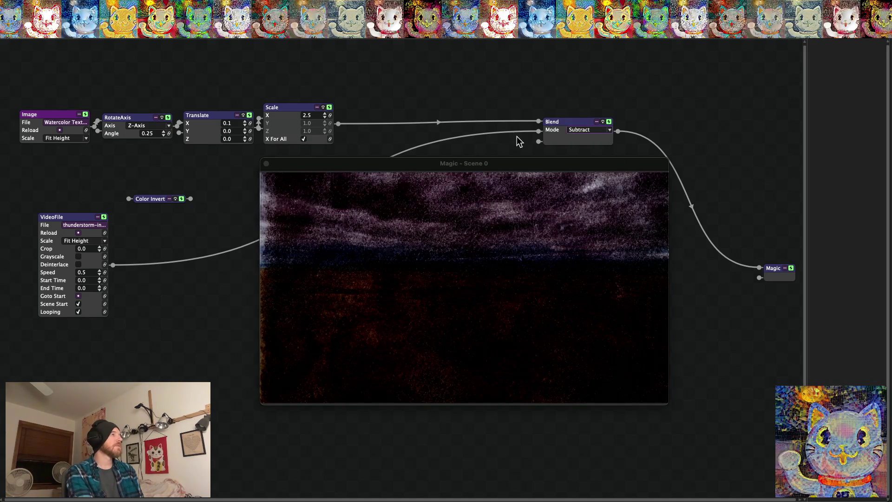
click(593, 130)
click(587, 163)
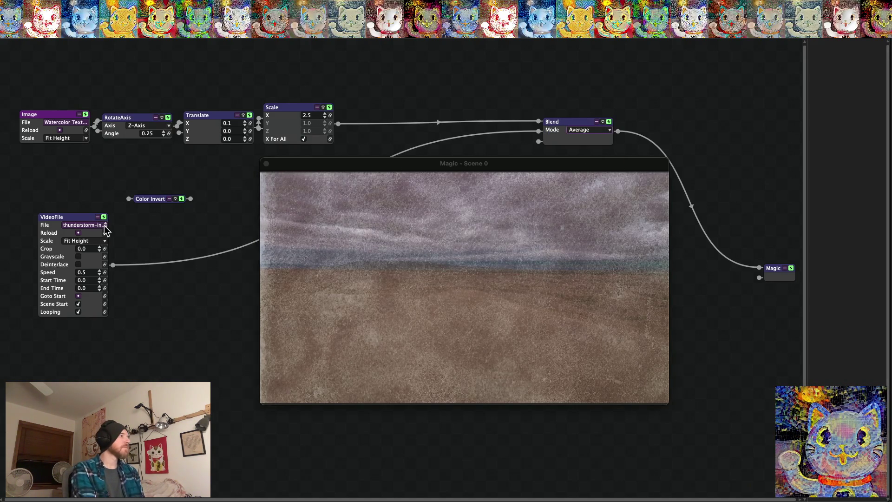
Step forward three more watercolor textures in the Image node.
click(87, 125)
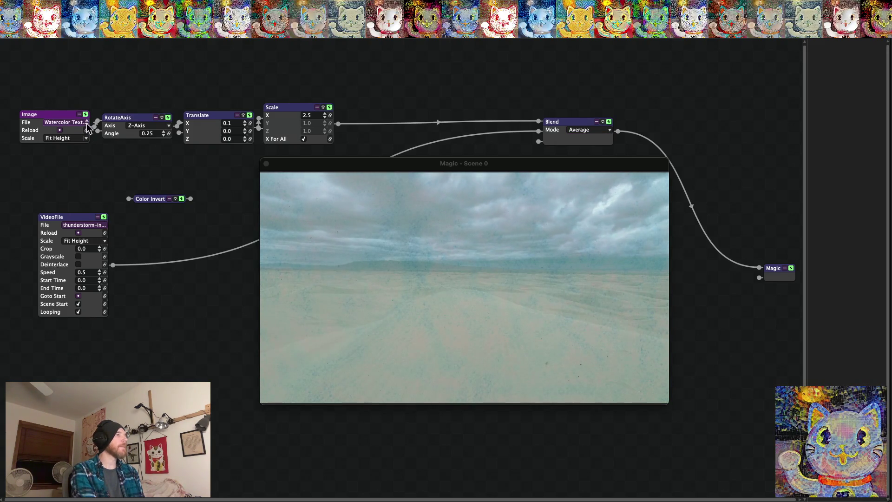
click(86, 124)
click(86, 125)
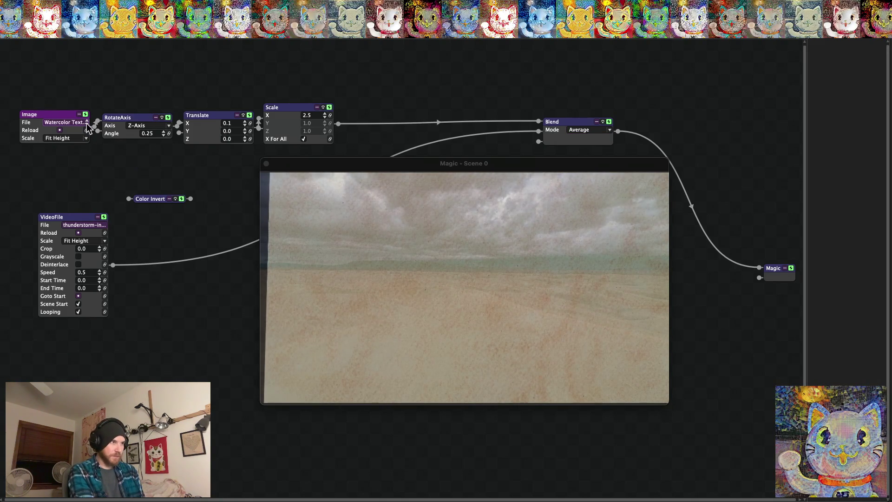
After trying Subtract and Difference, set the Blend to Negation and Translate X to 0.0.
click(603, 134)
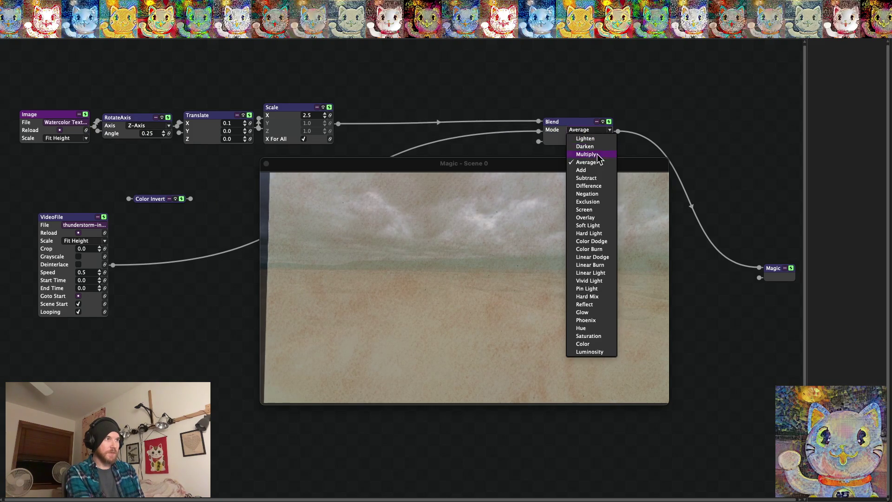
click(594, 179)
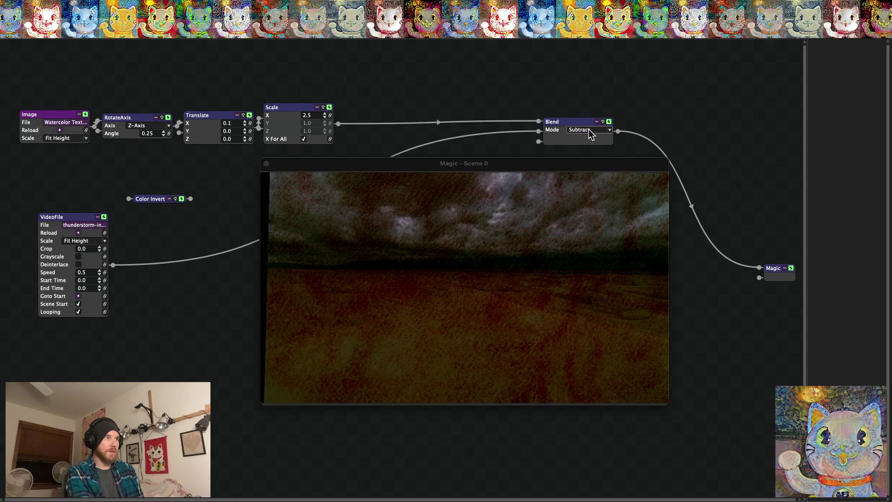
click(589, 131)
click(594, 187)
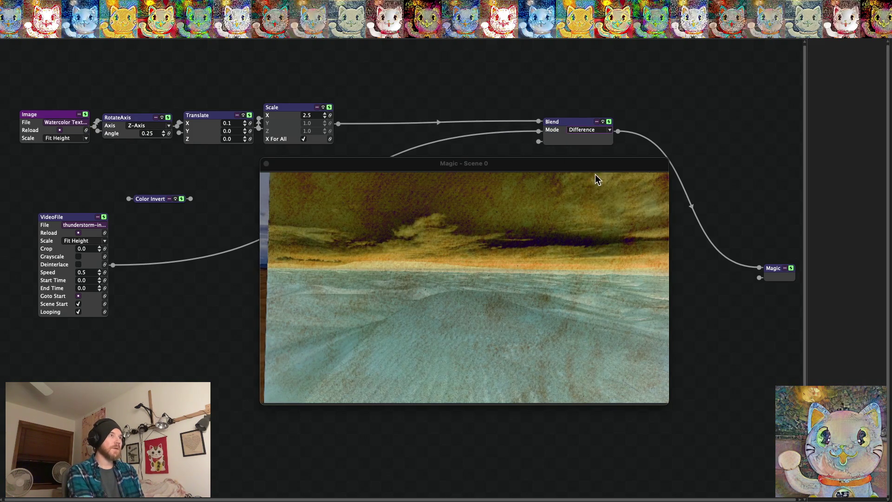
click(604, 131)
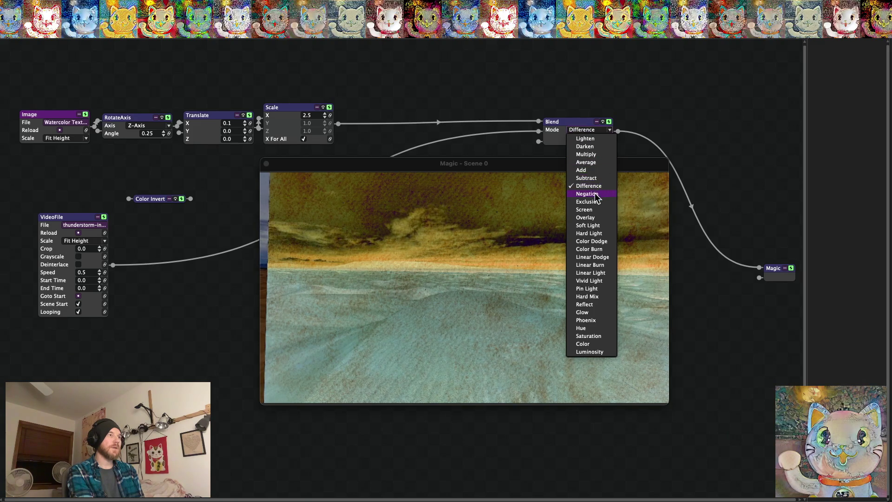
click(596, 194)
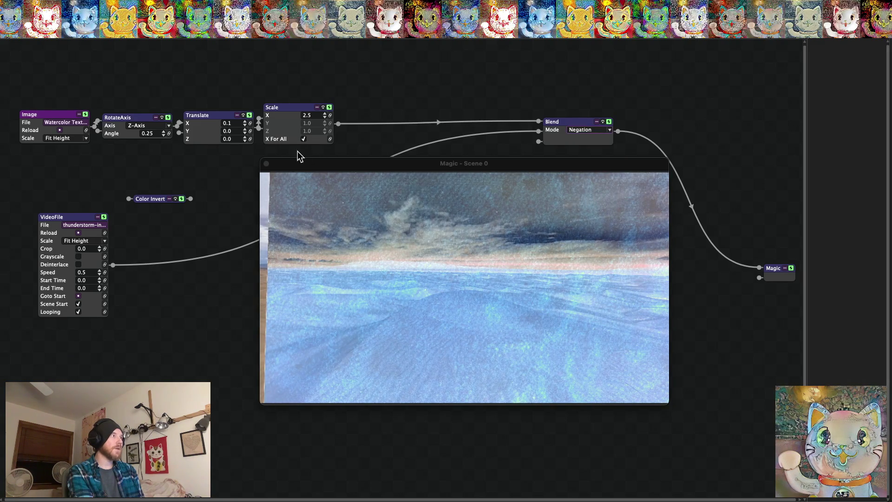
click(245, 125)
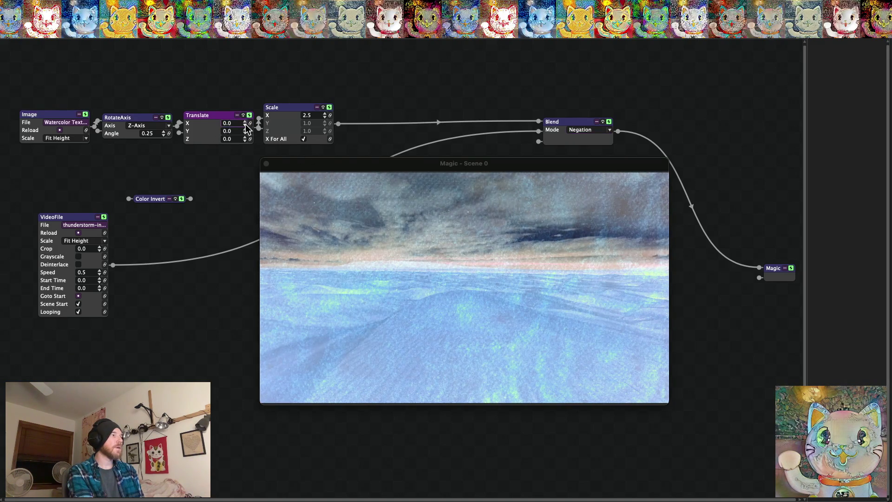
Keep Negation, move Color Invert down, and wire VideoFile → Color Invert → Blend.
click(590, 135)
click(595, 195)
drag(149, 200, 150, 223)
drag(112, 265, 193, 221)
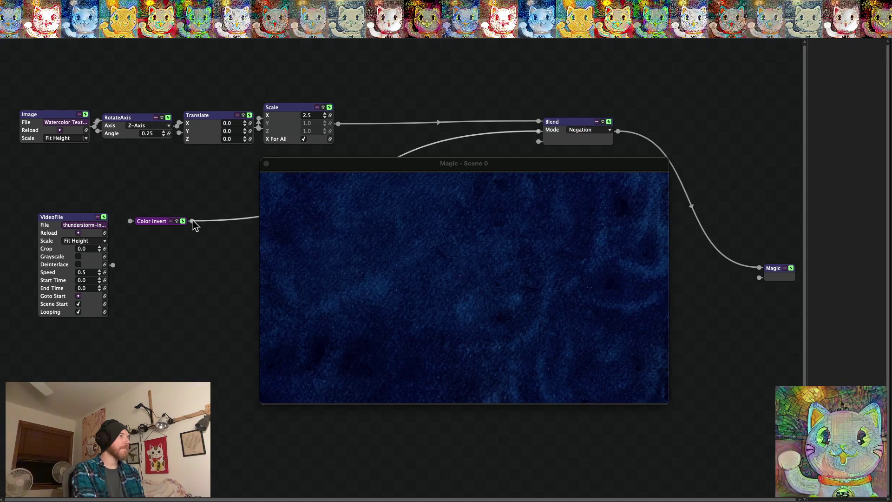
drag(119, 269, 112, 265)
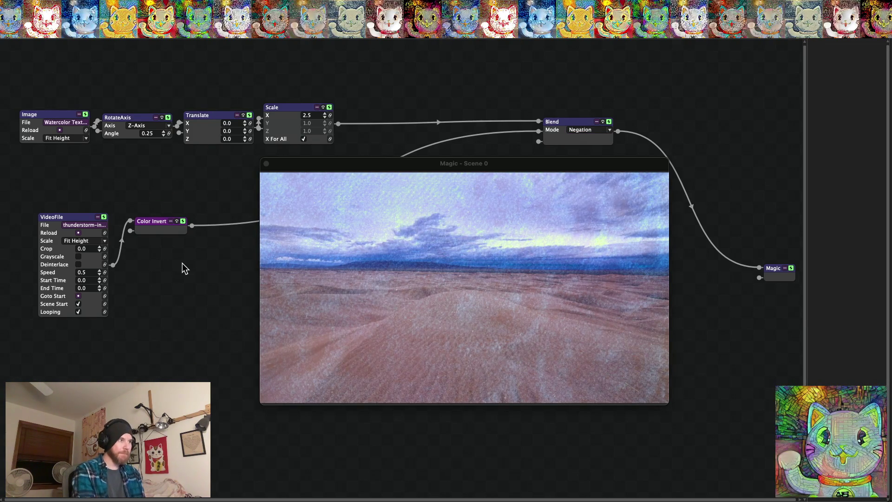
key(Escape)
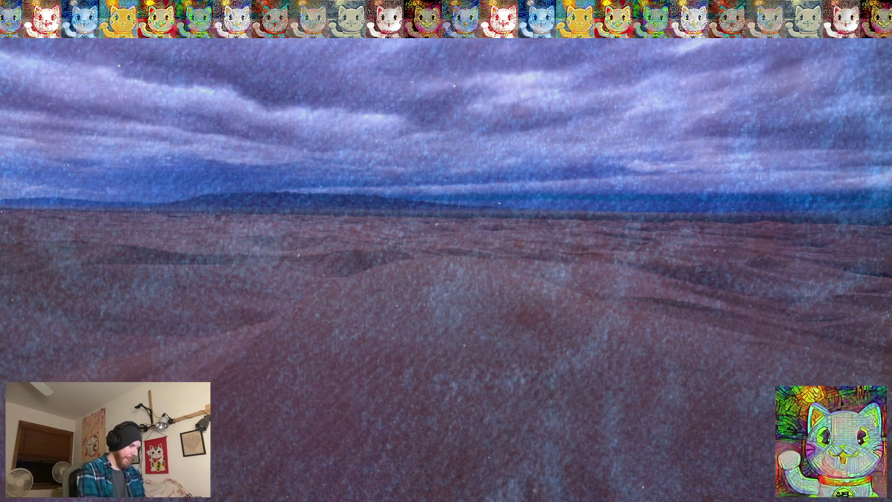
key(Escape)
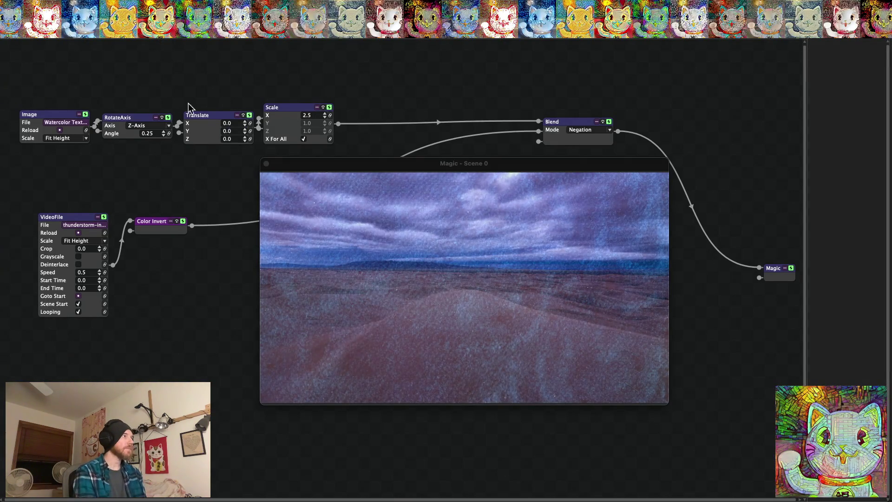
Cycle twelve textures forward to a fine green speckled one and check it fullscreen.
click(87, 123)
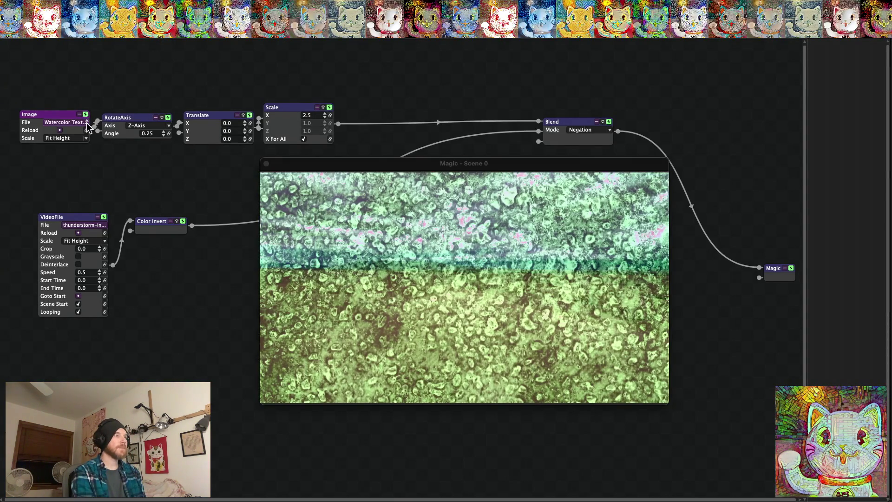
click(87, 124)
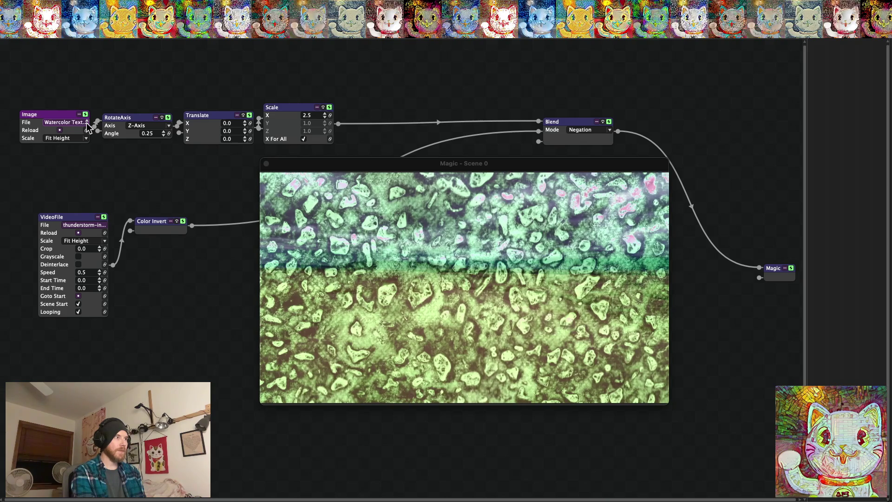
click(87, 124)
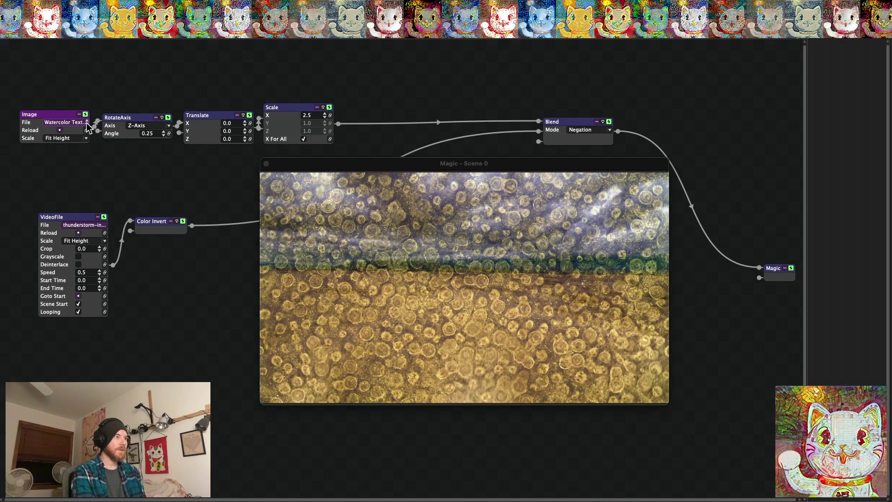
click(87, 124)
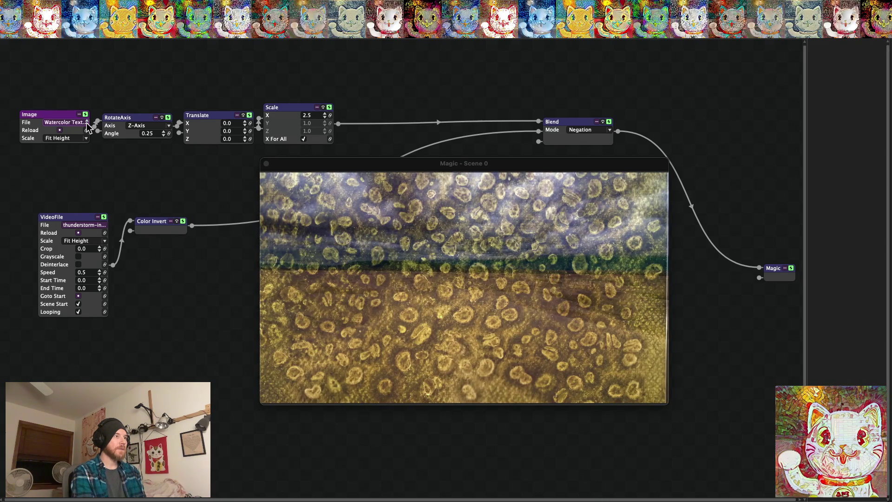
click(87, 123)
click(87, 124)
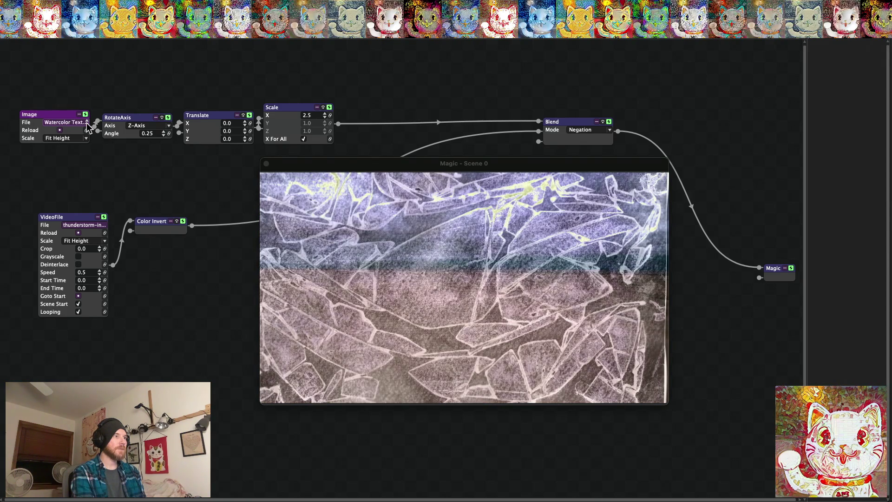
click(87, 124)
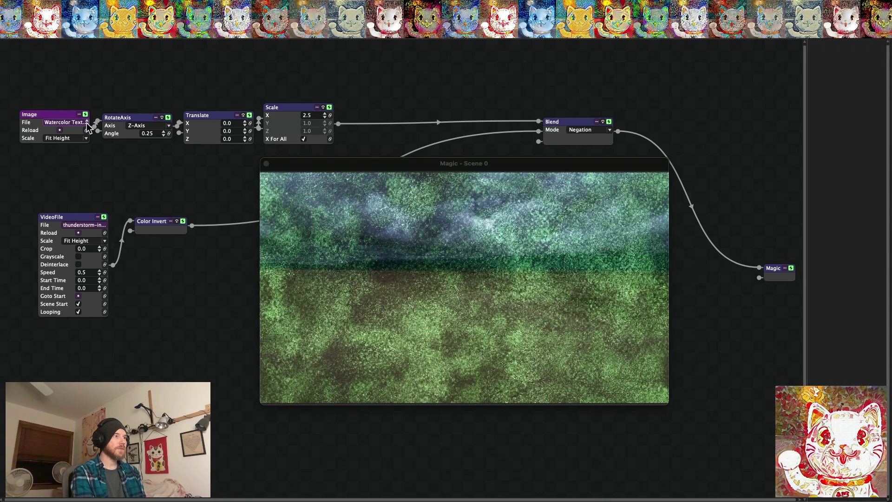
click(87, 124)
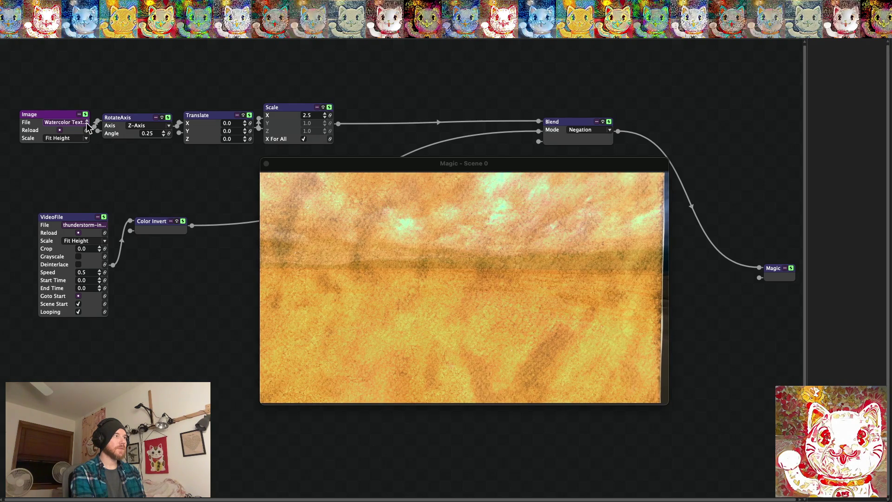
click(87, 124)
click(87, 124)
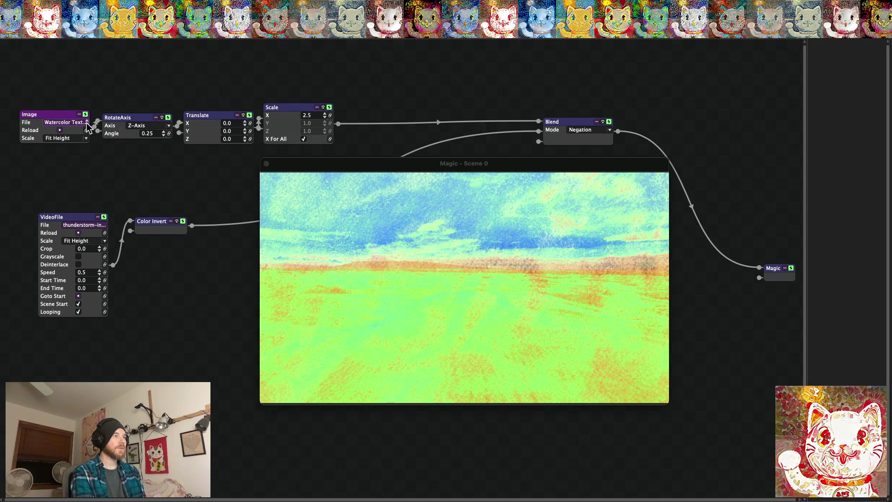
click(87, 123)
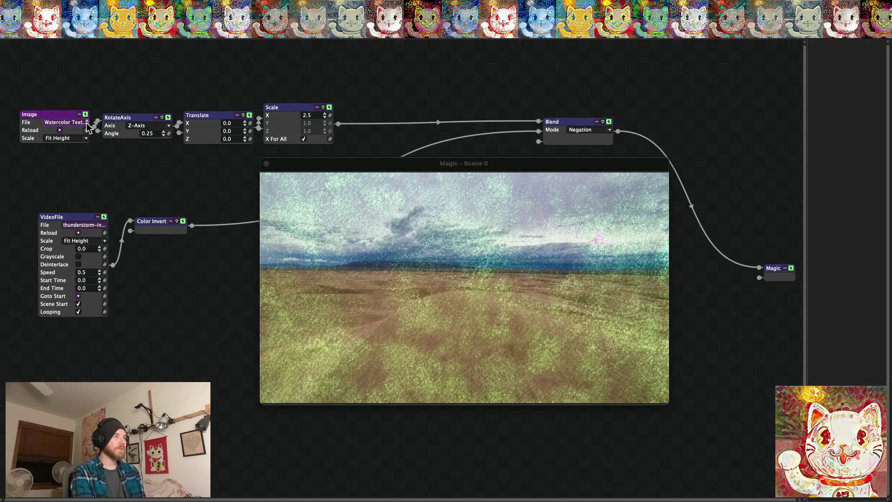
click(87, 124)
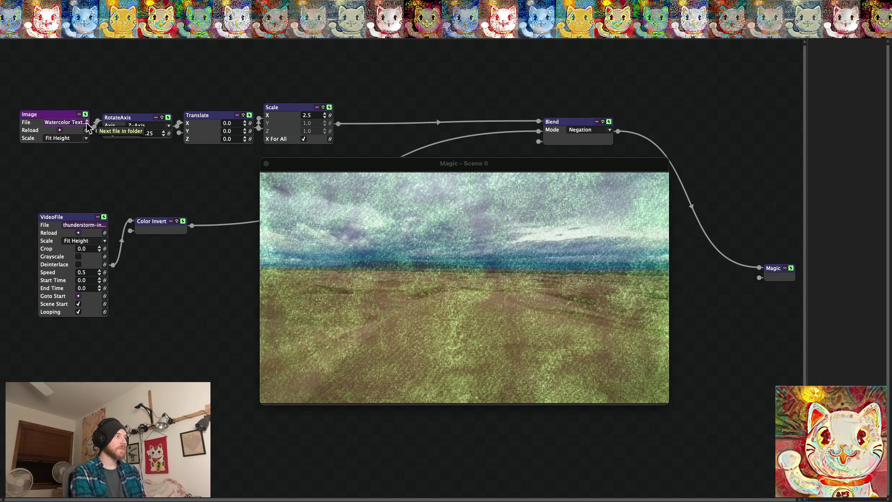
key(super+f)
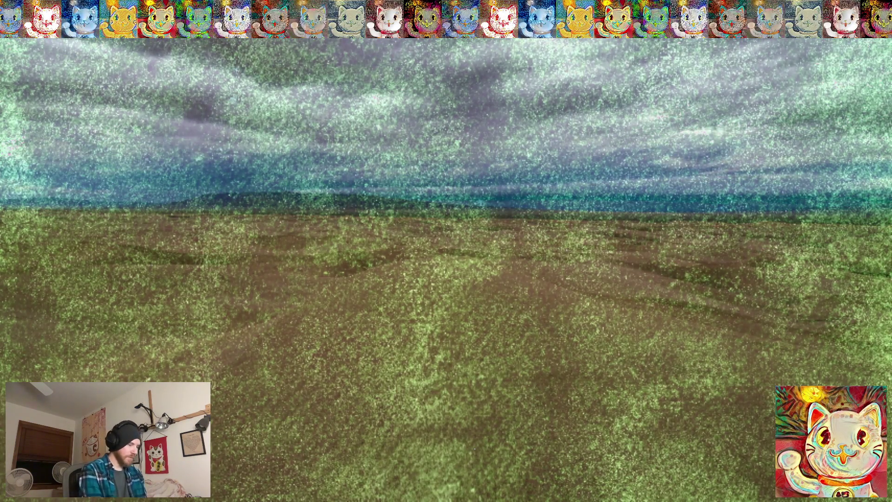
key(super+f)
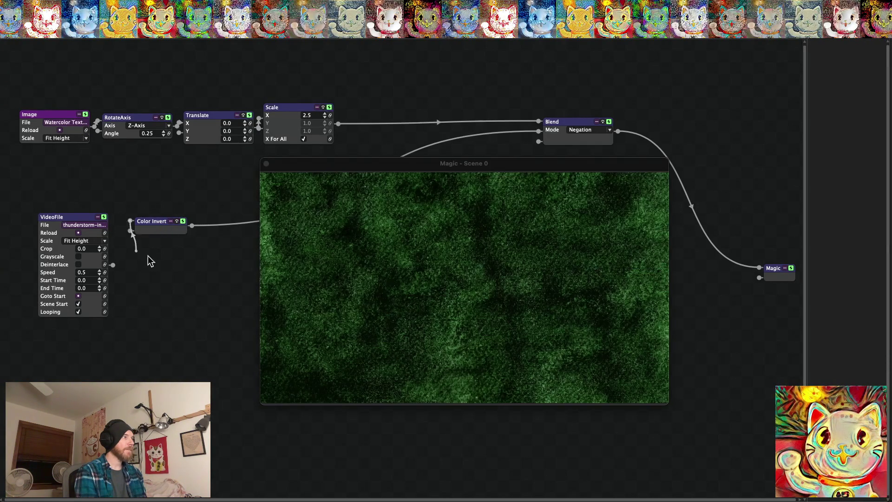
Connect VideoFile straight to the Blend, set Difference mode, and check the output fullscreen.
mouse_move(192, 222)
mouse_down()
mouse_move(177, 247)
mouse_move(114, 265)
mouse_up()
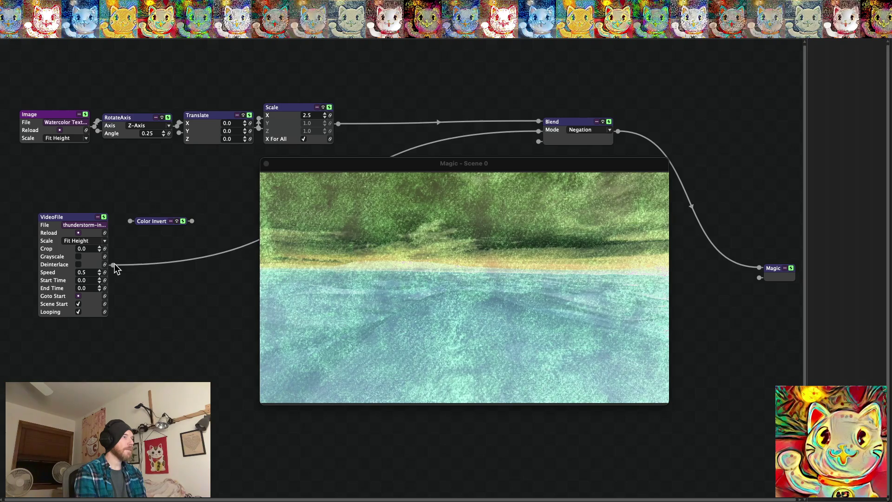
click(597, 134)
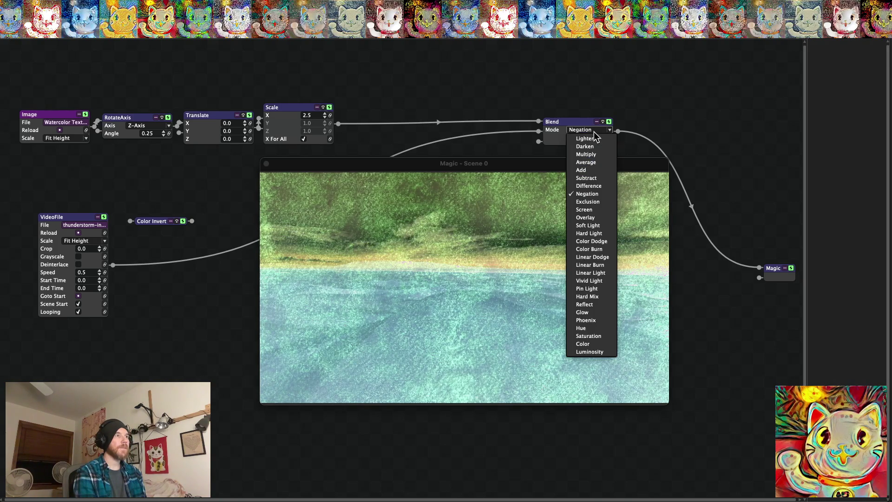
click(589, 186)
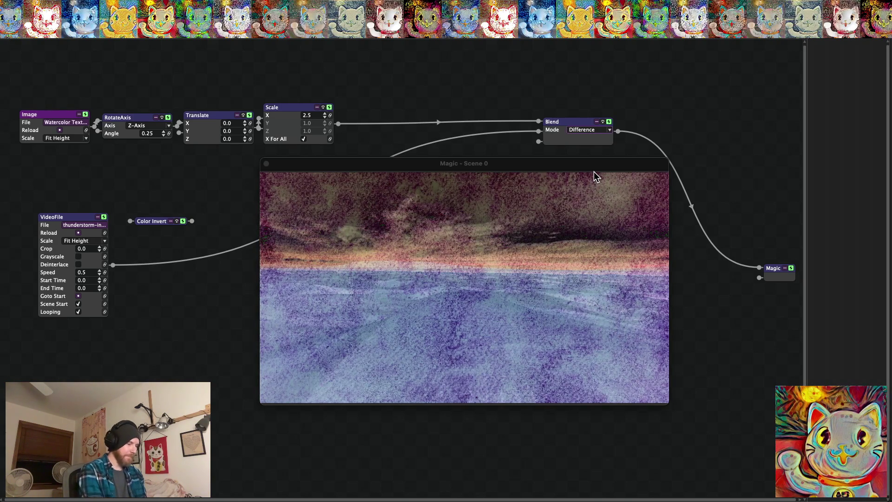
double_click(594, 172)
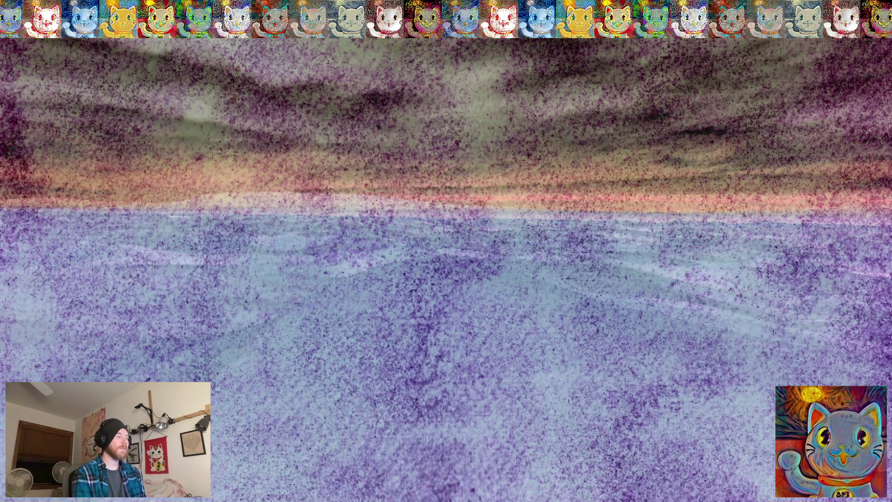
key(Escape)
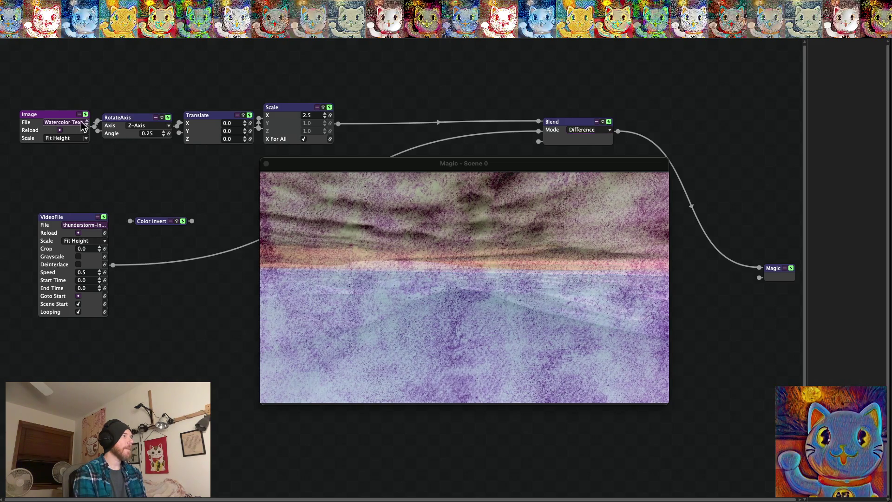
Cycle watercolor textures to one giving a green sky over blue water, then nudge the Magic node left.
click(96, 225)
click(632, 277)
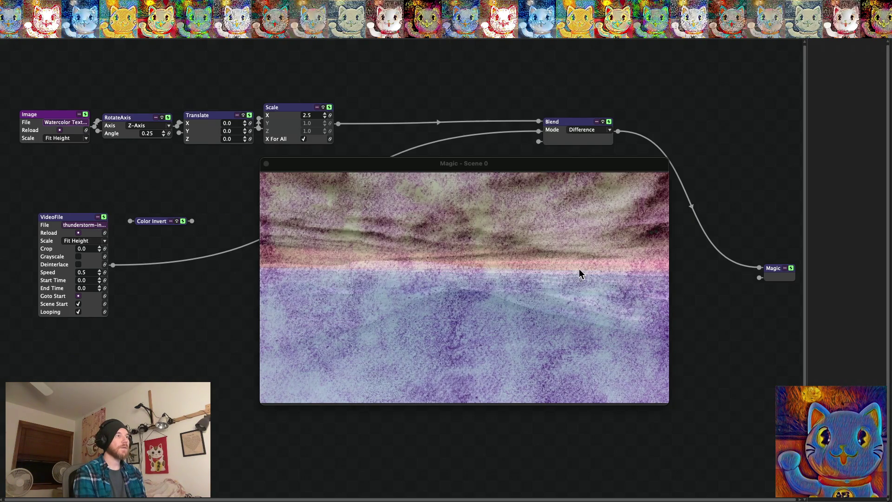
click(87, 124)
click(88, 124)
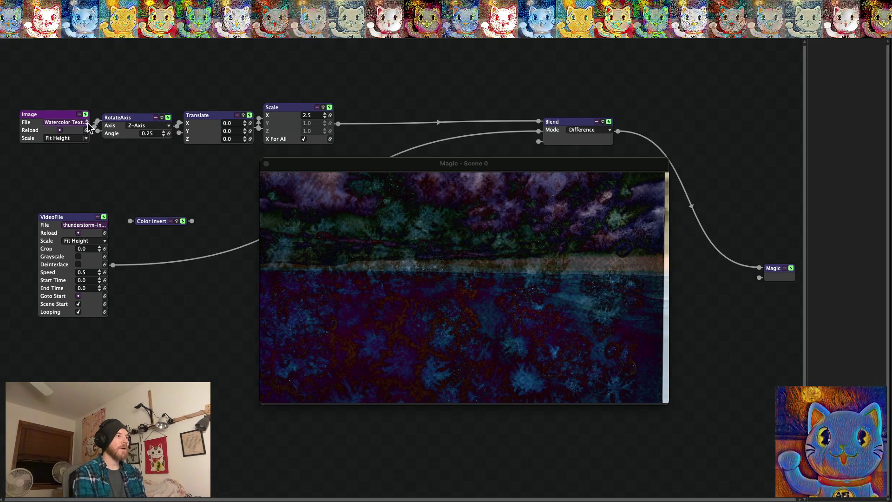
click(87, 124)
click(88, 125)
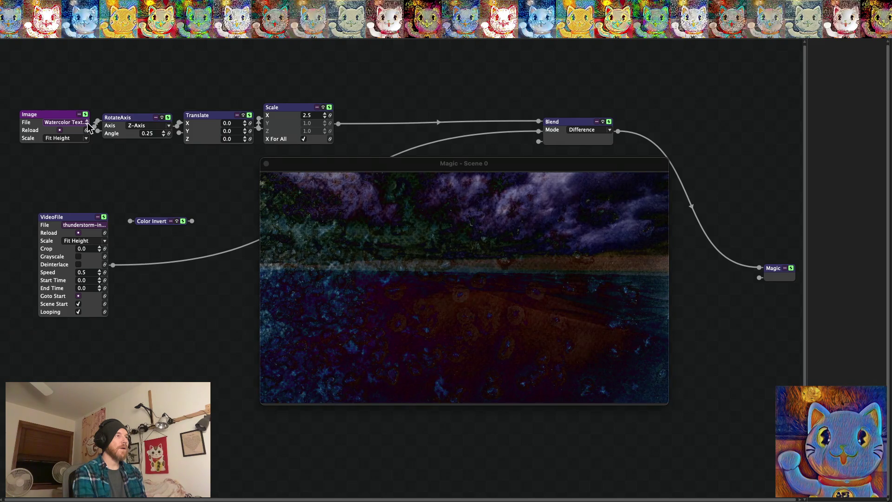
click(87, 125)
click(88, 124)
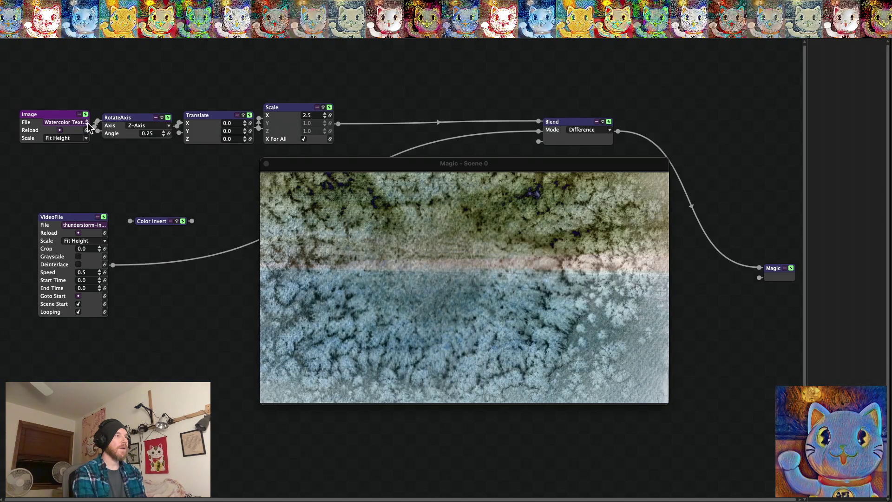
click(88, 124)
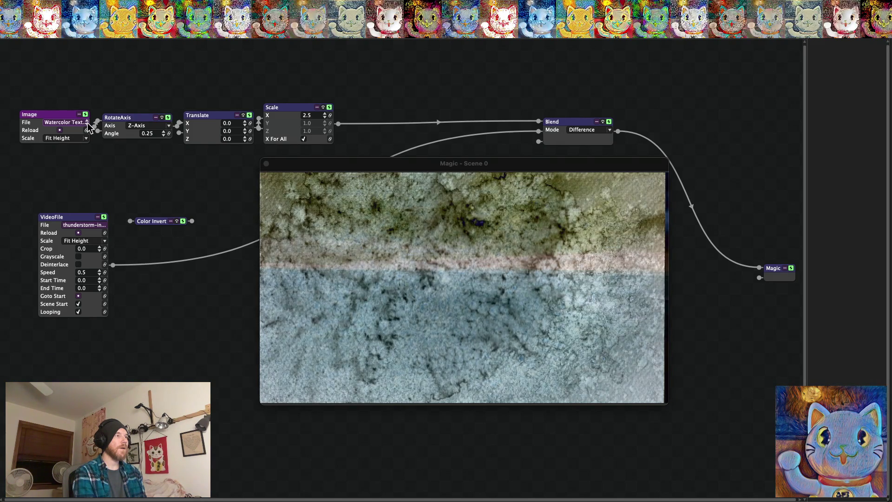
click(88, 125)
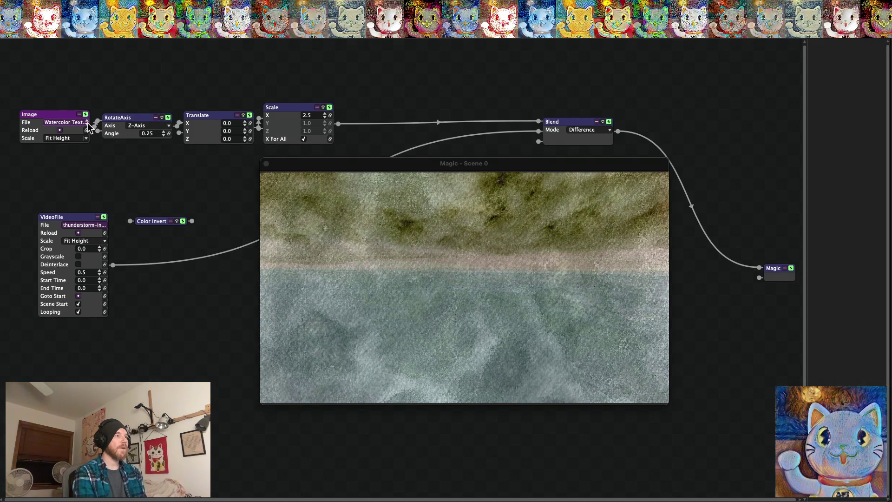
click(88, 124)
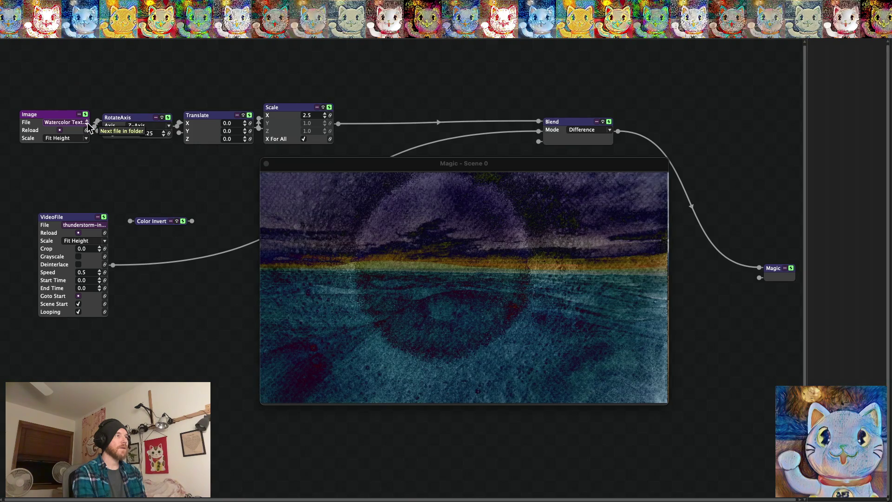
click(87, 122)
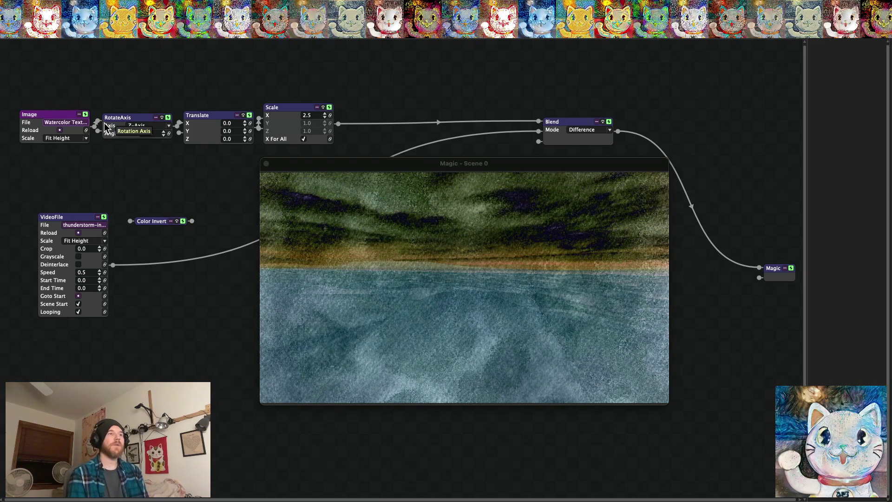
drag(774, 270, 734, 267)
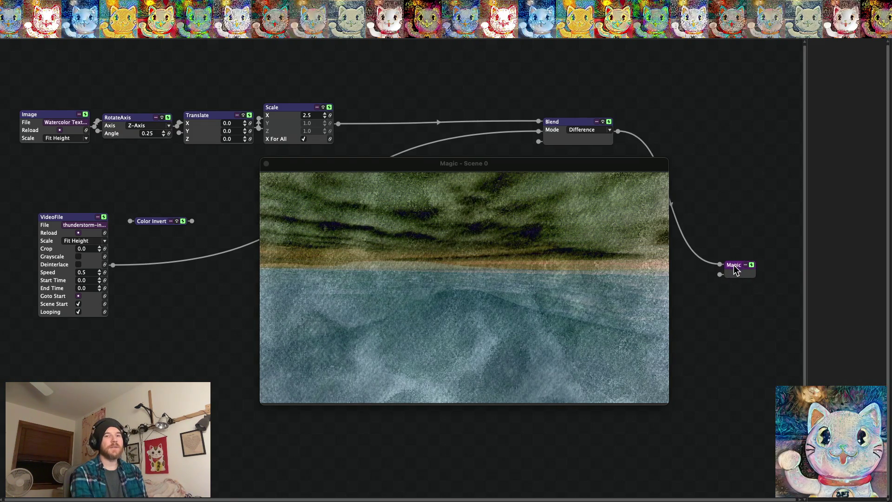
Reposition the Magic output node up to sit level with and beside the Blend node.
right_click(734, 262)
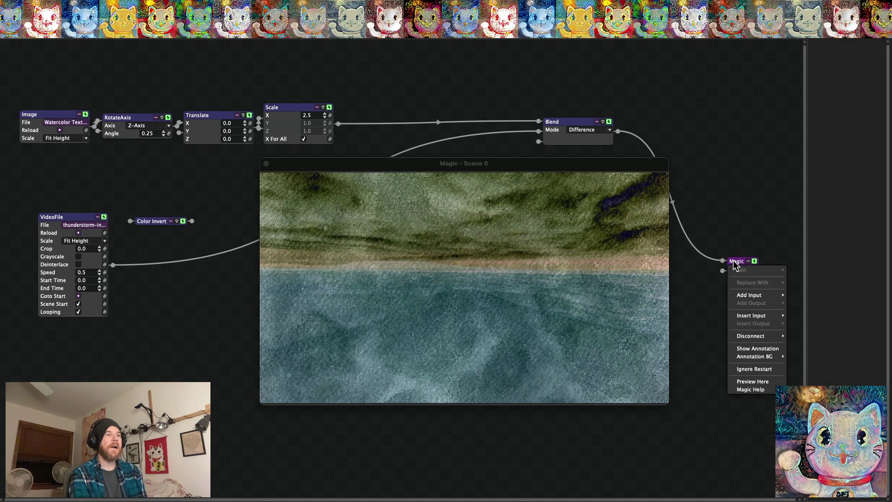
key(Escape)
mouse_move(734, 265)
mouse_down()
mouse_move(740, 111)
mouse_move(727, 132)
mouse_up()
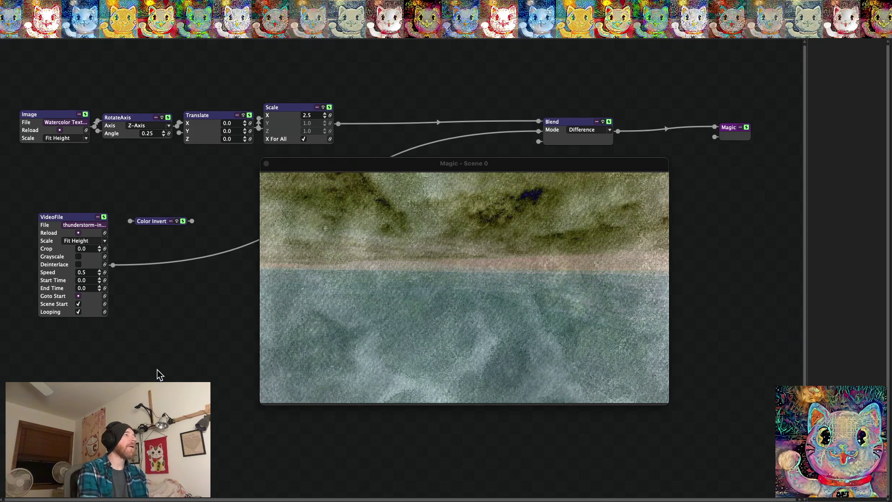
click(590, 130)
click(584, 178)
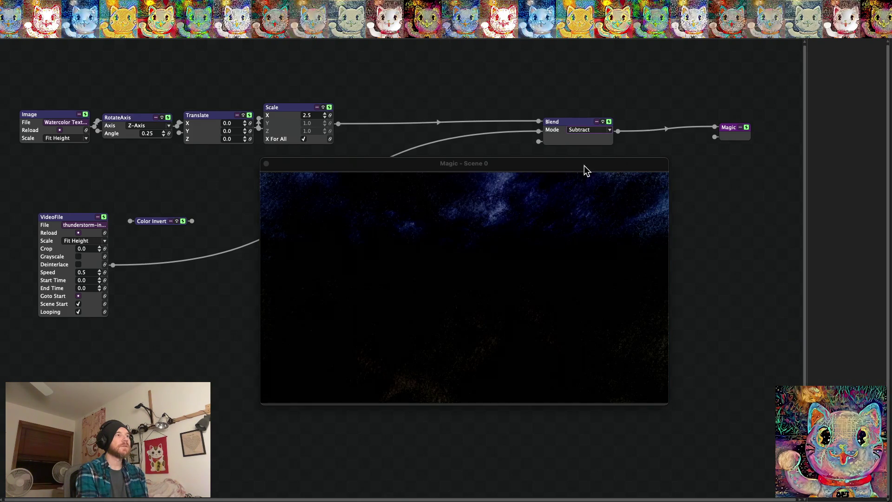
click(585, 132)
click(584, 171)
click(587, 132)
click(585, 164)
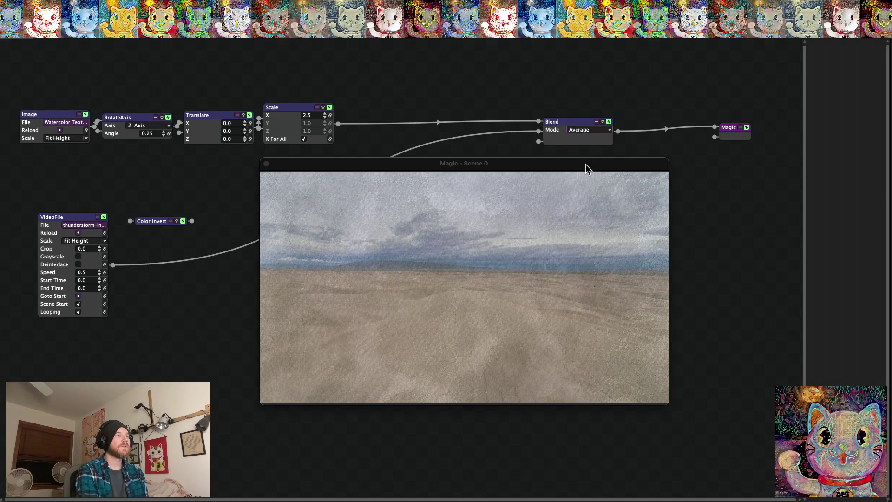
click(585, 132)
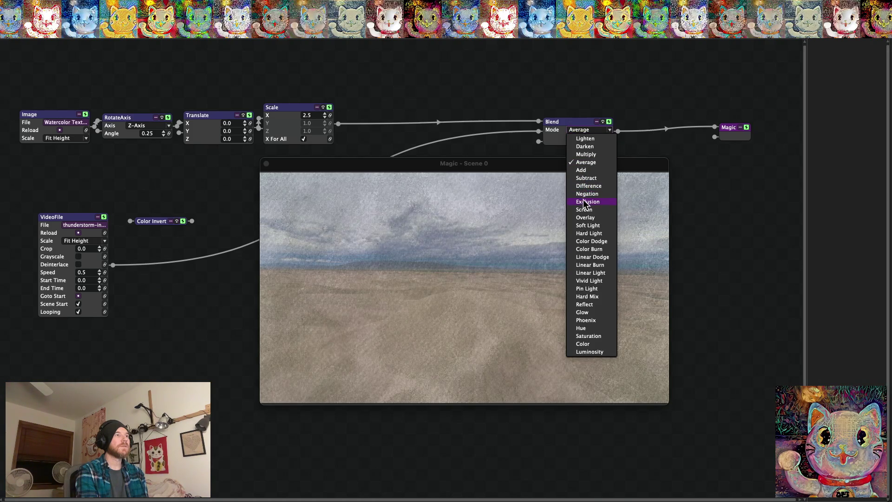
click(585, 203)
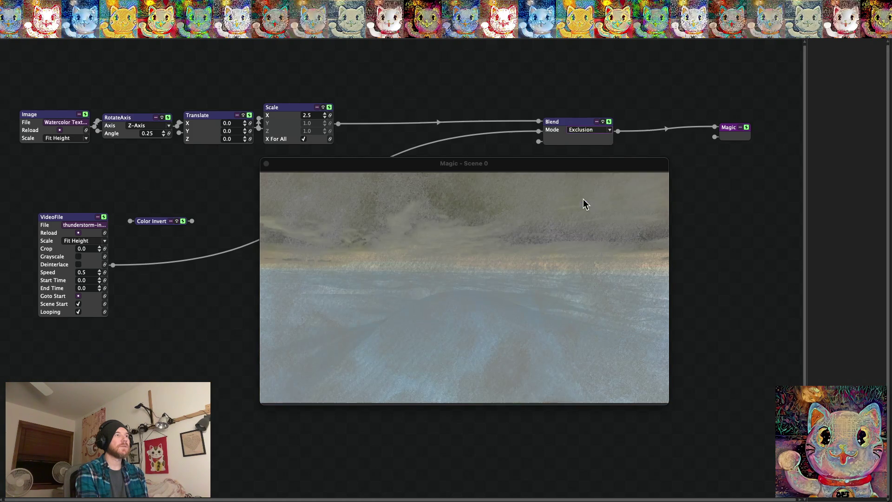
click(586, 130)
click(586, 321)
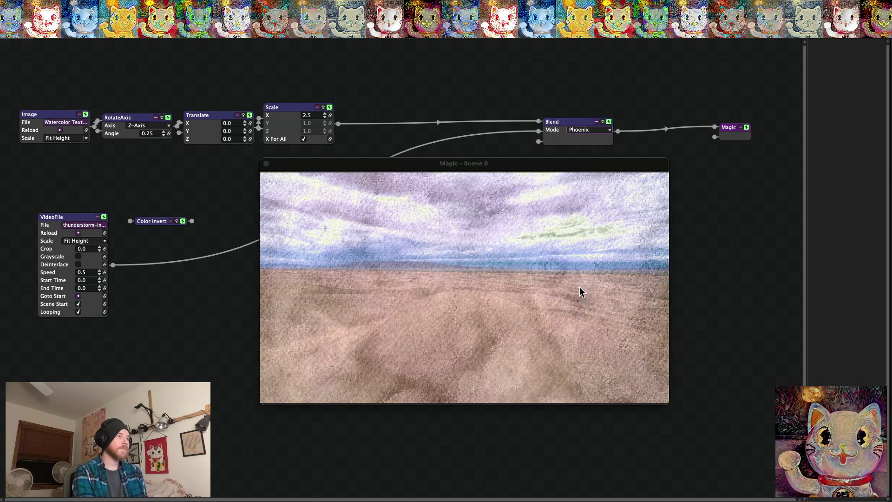
click(587, 130)
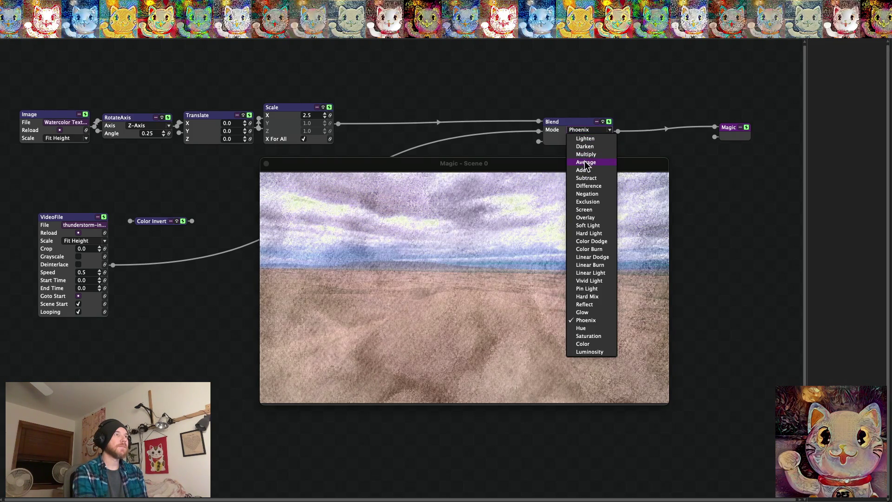
click(586, 162)
click(586, 129)
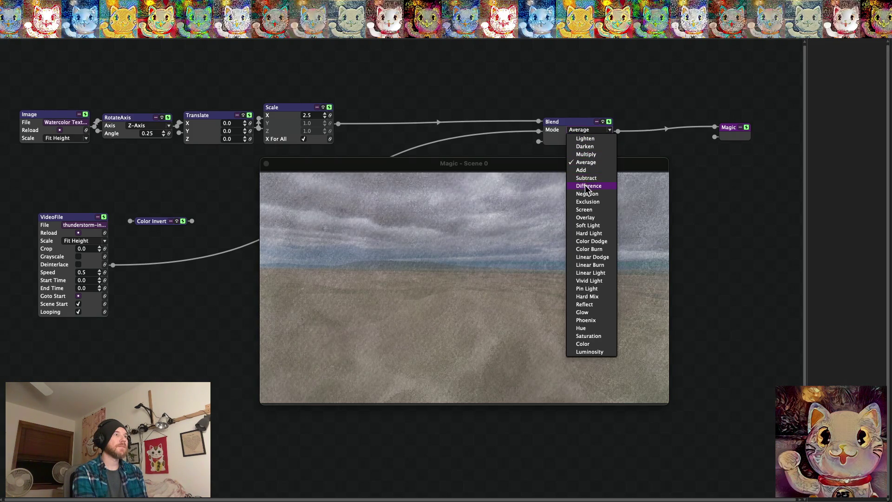
click(588, 186)
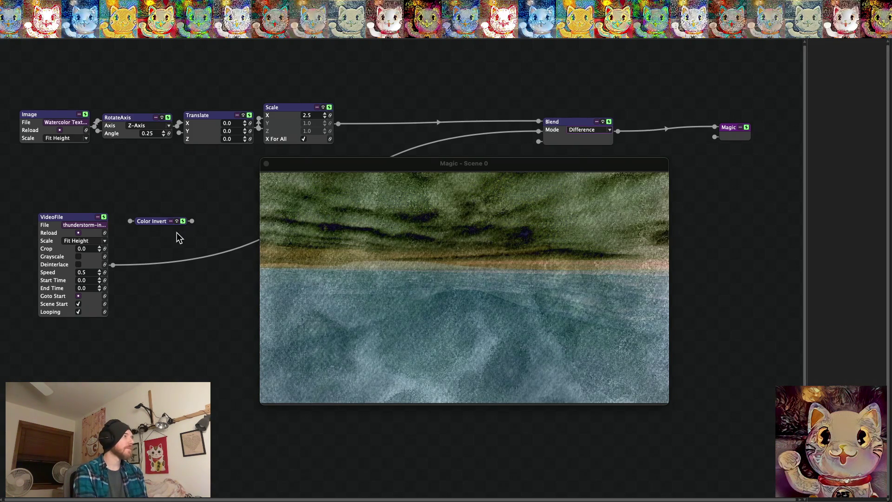
mouse_move(145, 222)
mouse_down()
mouse_move(152, 241)
mouse_move(195, 253)
mouse_move(199, 240)
mouse_up()
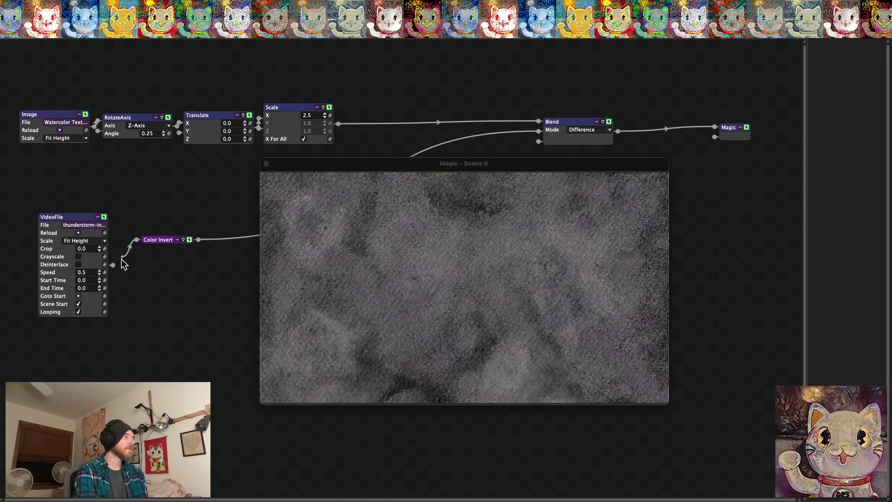
Wire VideoFile into Color Invert and view the inverted Difference blend full screen.
drag(117, 269, 116, 270)
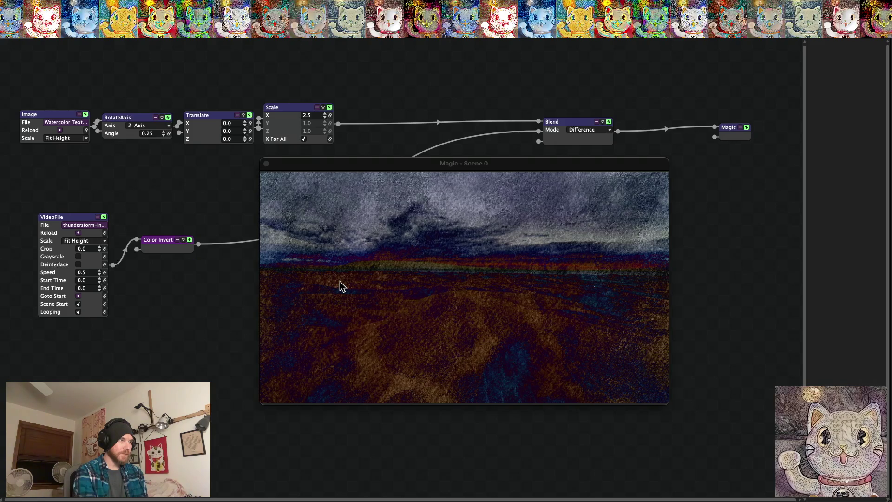
double_click(339, 280)
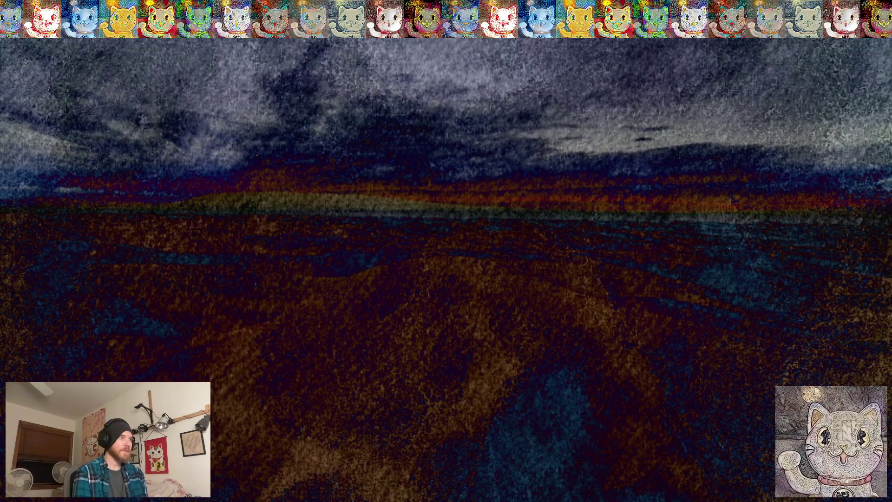
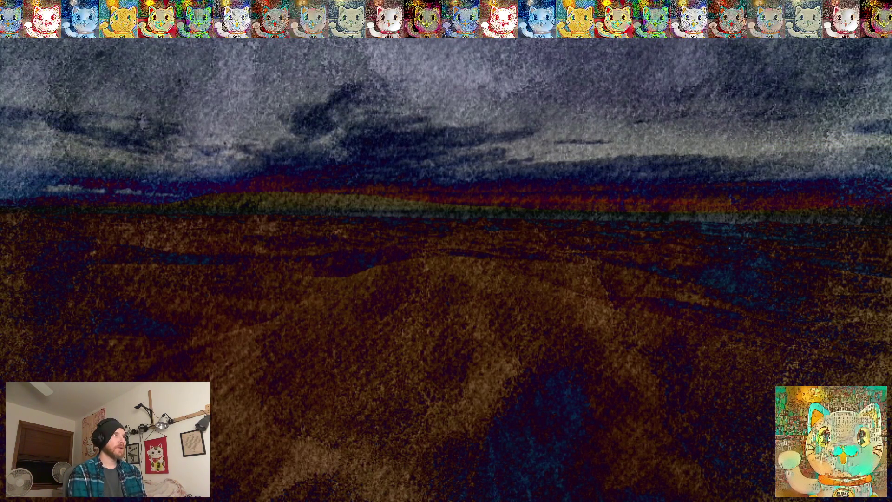
Wire VideoFile's output straight into Blend's third input and preview the raw footage fullscreen.
key(Escape)
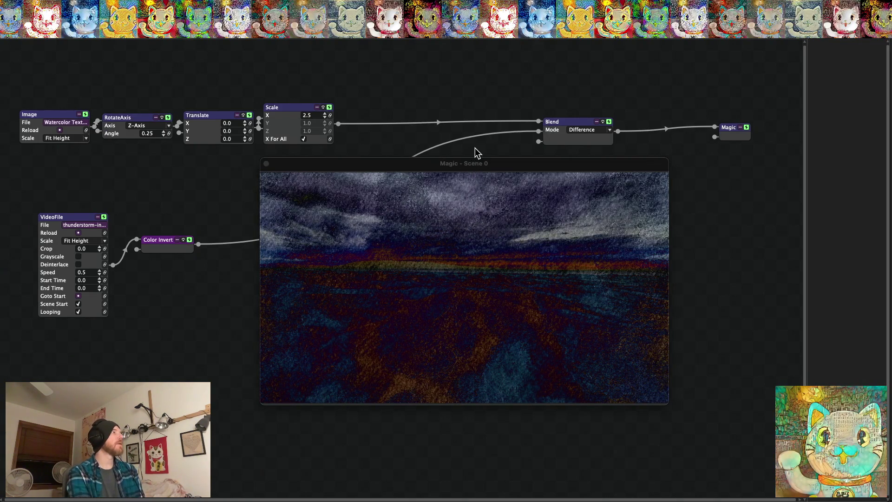
drag(266, 206, 113, 264)
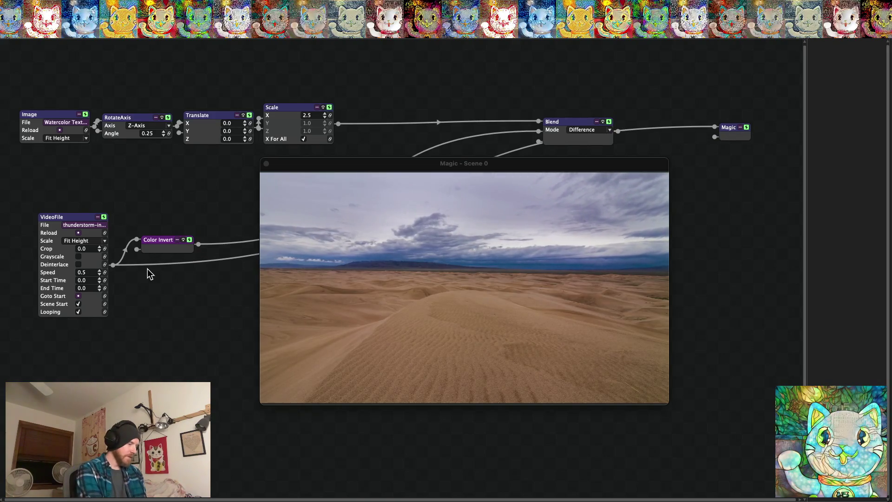
key(super+f)
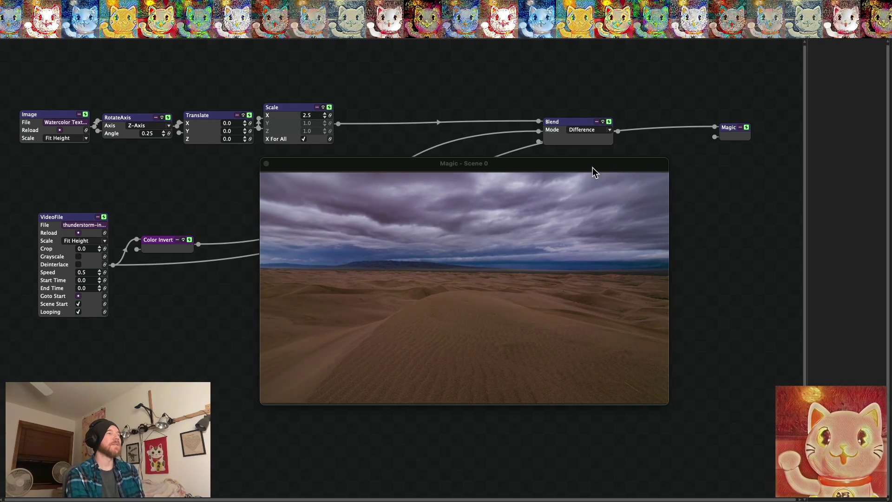
click(656, 128)
Reconnect Blend's output to the Magic output and preview the Difference-blended result fullscreen.
drag(619, 131, 715, 128)
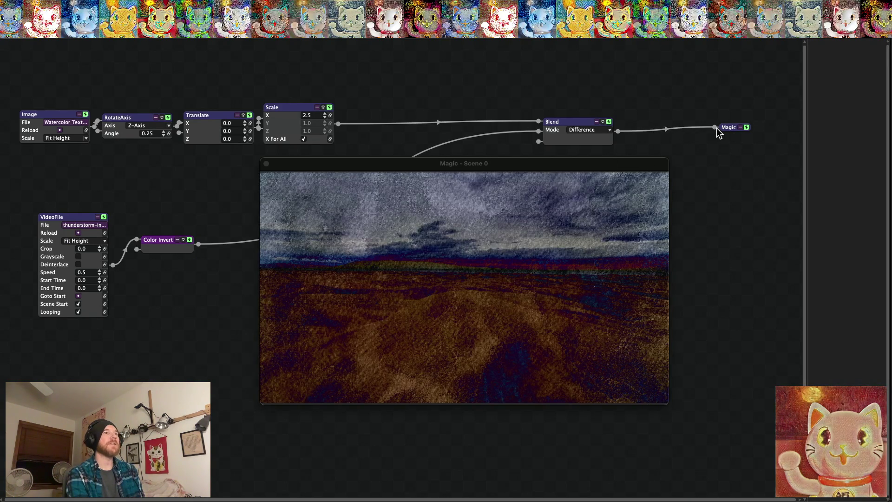
double_click(450, 303)
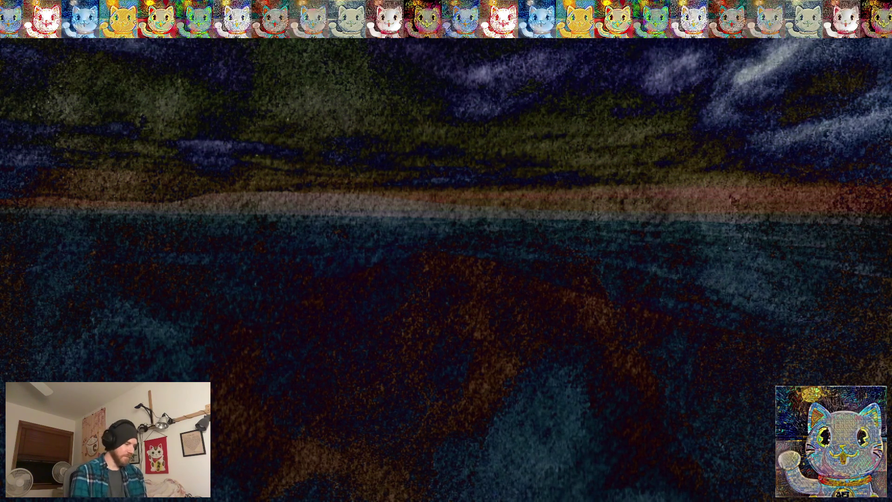
key(Escape)
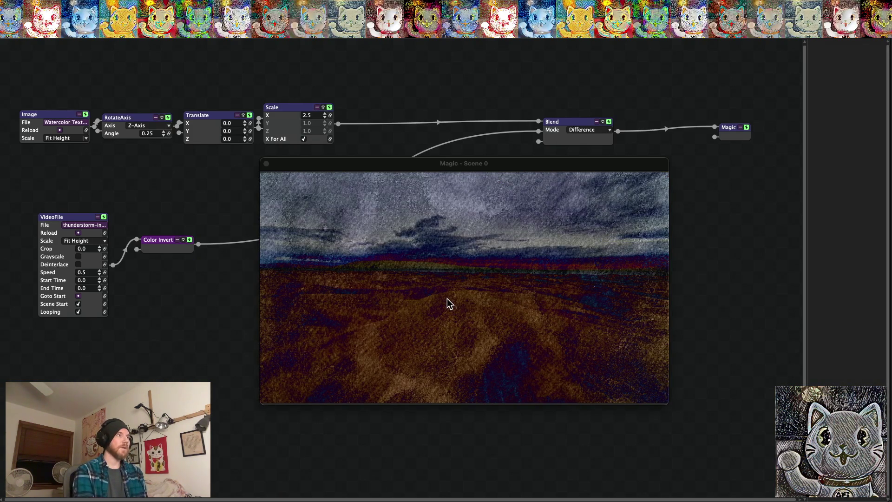
click(58, 6)
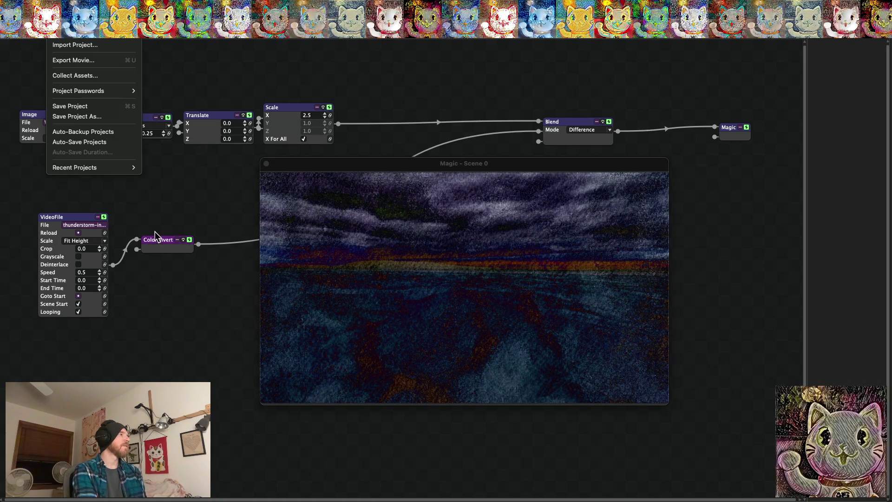
Save the project as 'Texture Water Colors Thunderstorm.magic' and move the windows aside to reveal the folder.
click(72, 116)
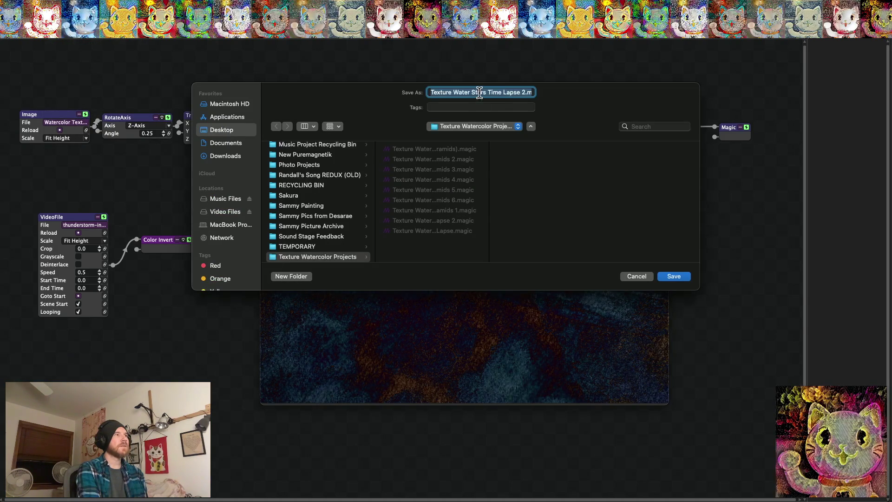
click(480, 93)
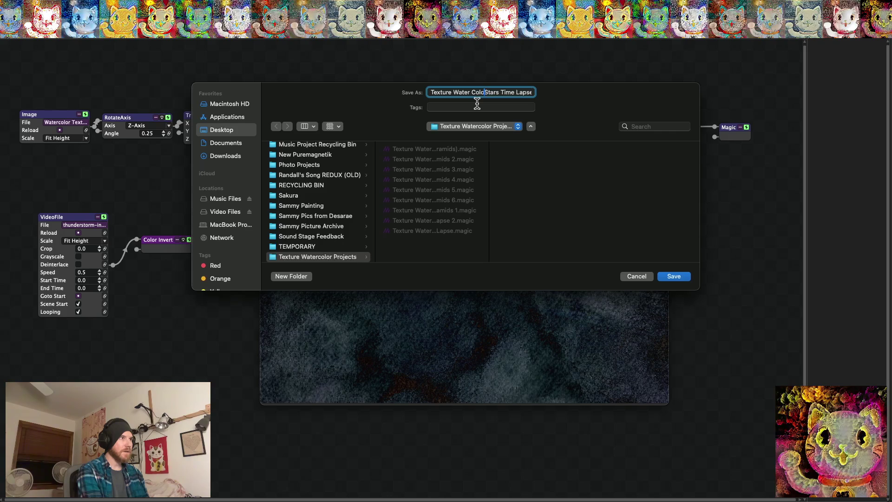
text(Colors)
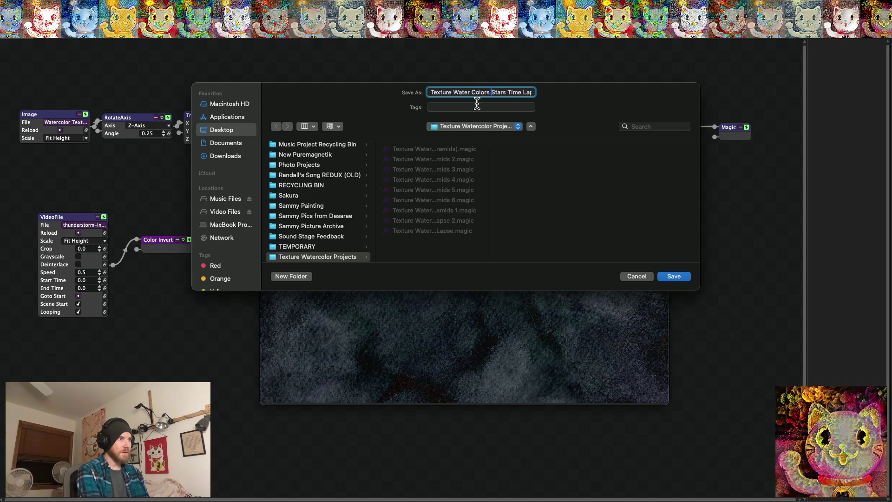
drag(493, 92, 603, 95)
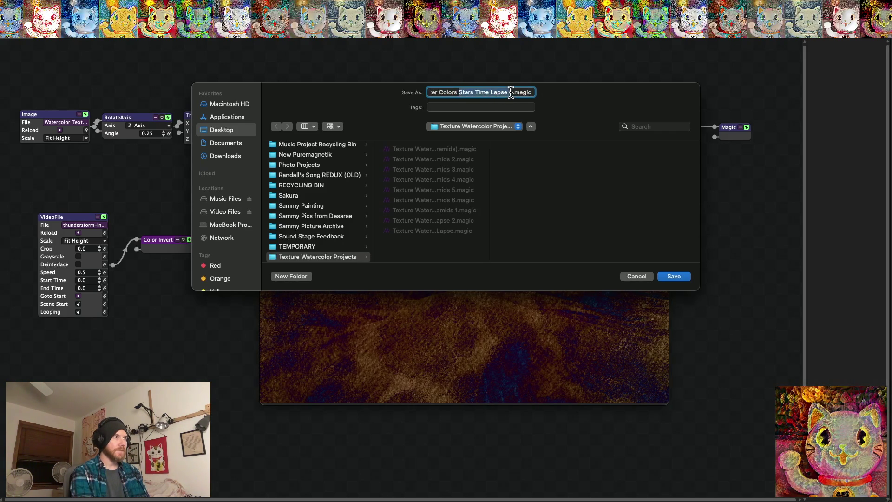
text(Texture Wa)
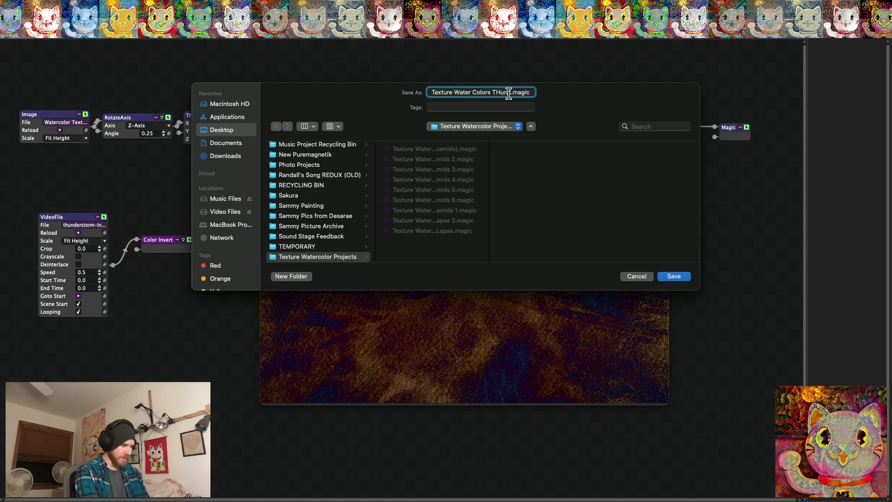
text(storm)
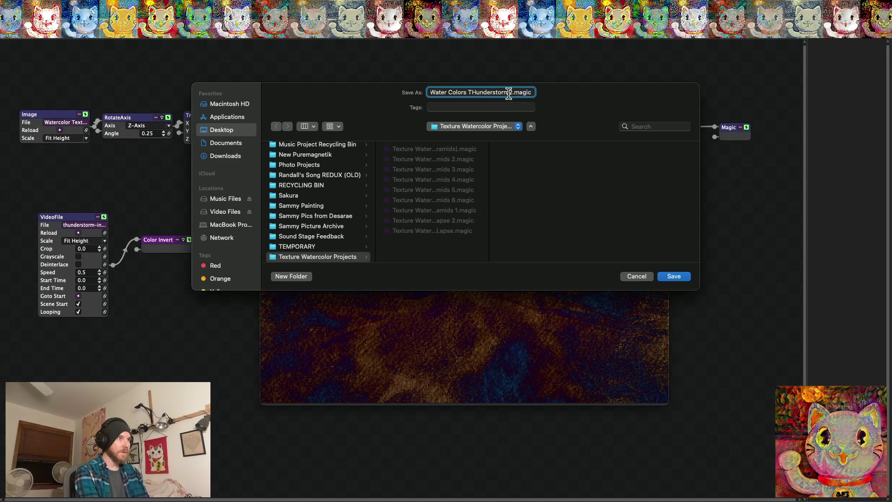
key(super+Left)
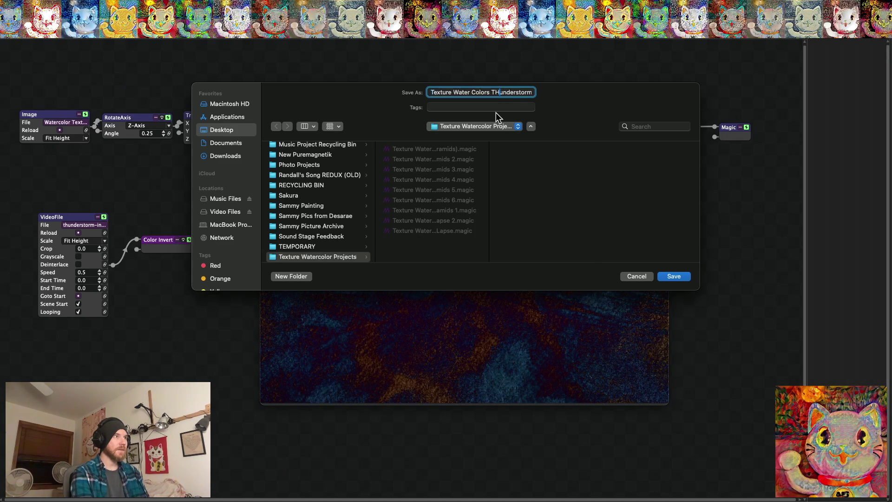
key(BackSpace)
text(h)
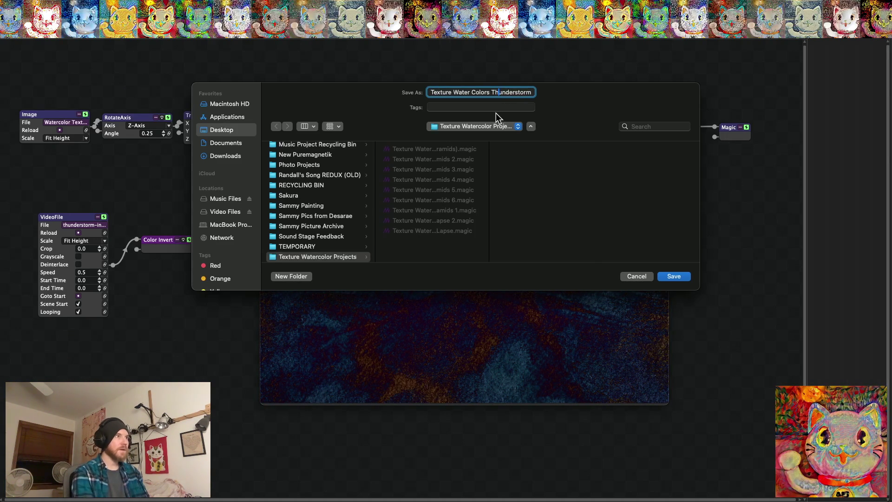
key(Right)
key(Right)
key(Right)
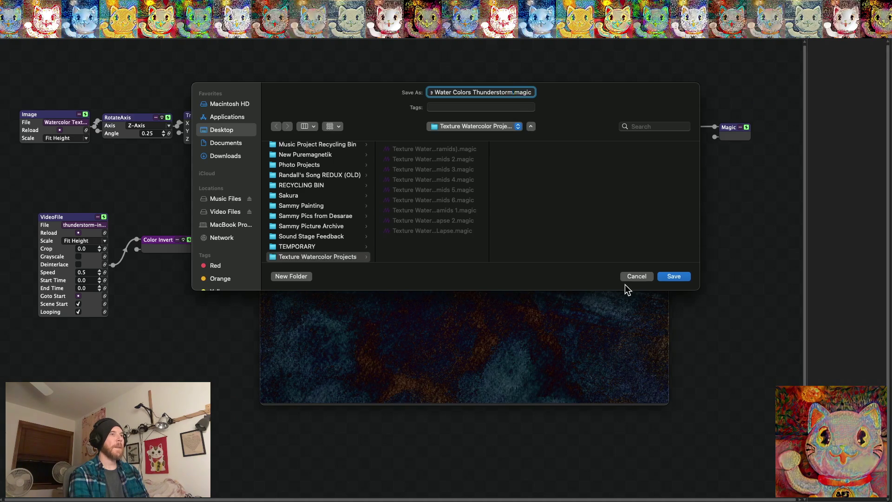
click(675, 276)
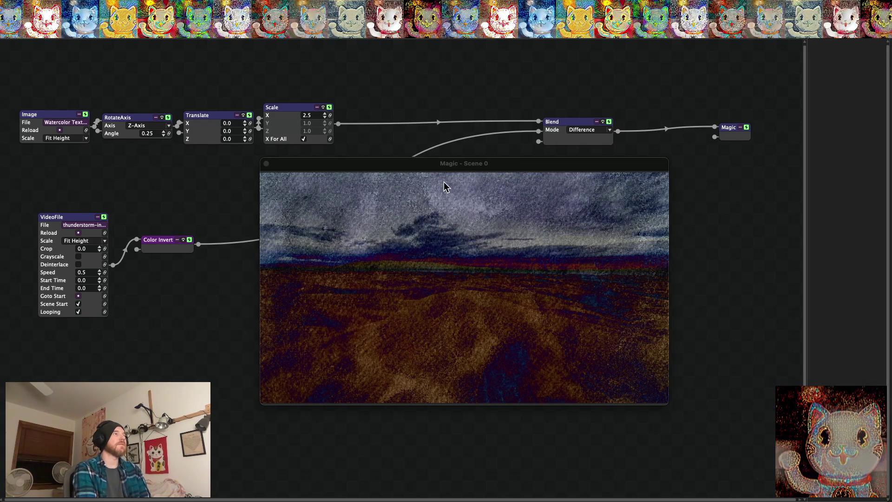
mouse_move(415, 169)
mouse_down()
mouse_move(300, 216)
mouse_move(367, 186)
mouse_up()
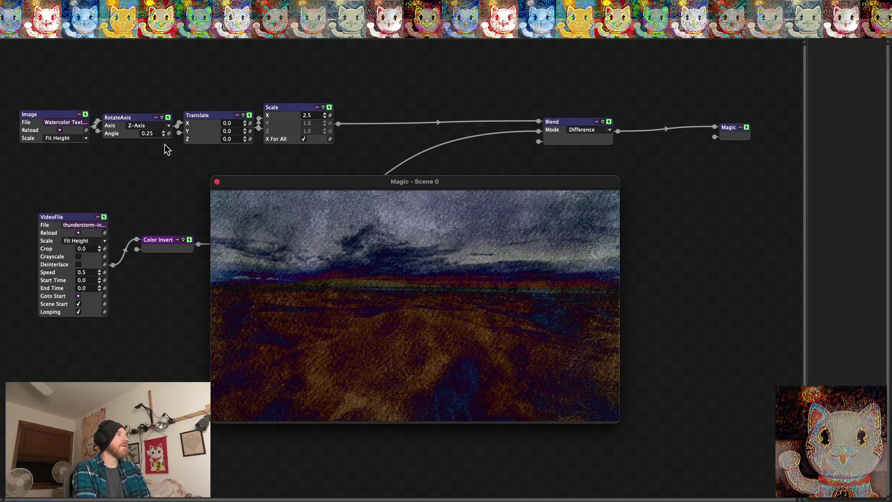
mouse_move(214, 17)
mouse_down()
mouse_move(214, 292)
mouse_move(214, 266)
mouse_up()
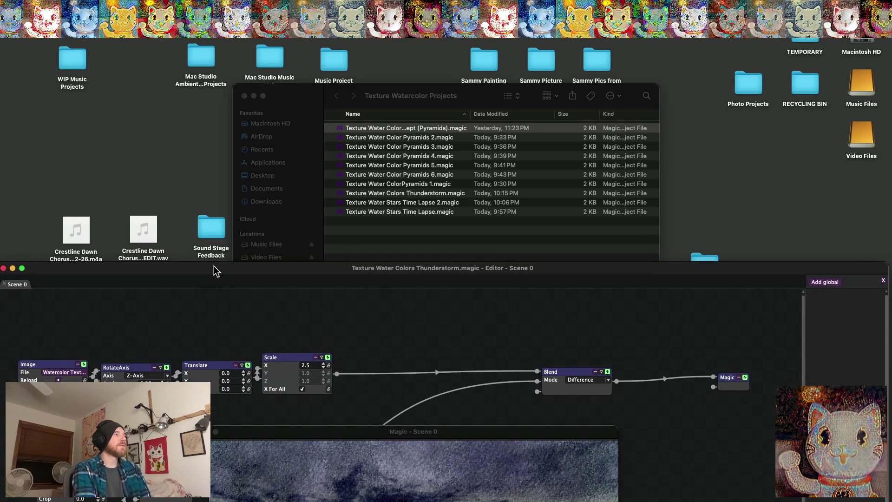
Bring the project folder forward and widen the name column to show full file names.
click(409, 229)
click(404, 184)
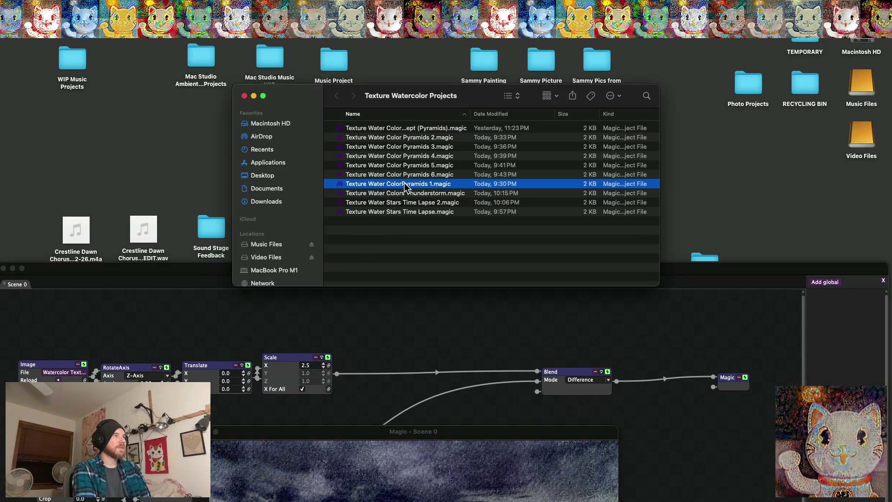
click(404, 184)
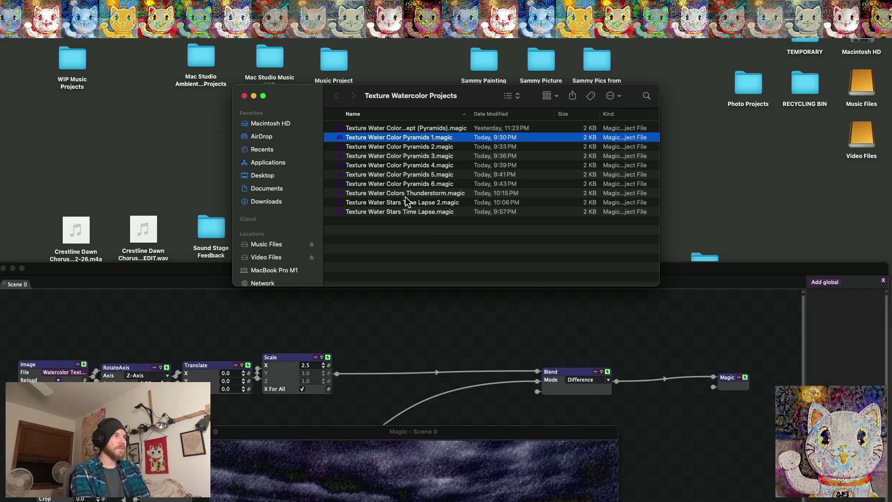
click(435, 246)
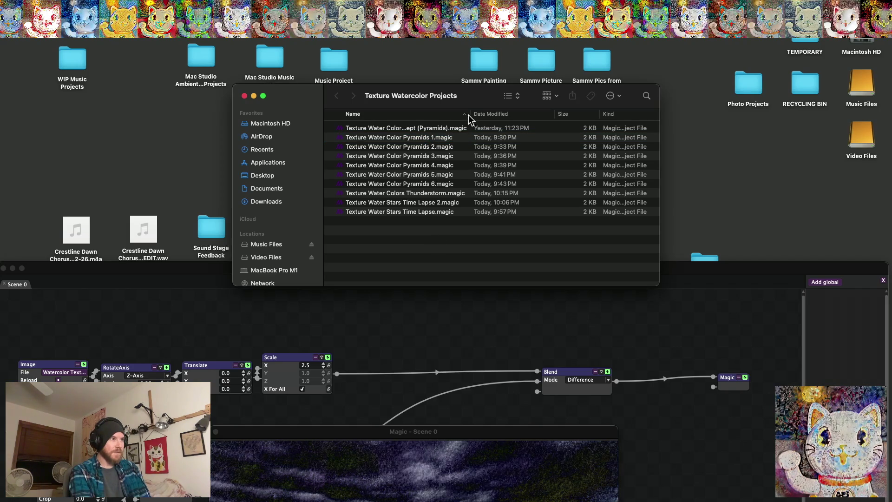
drag(470, 114, 537, 111)
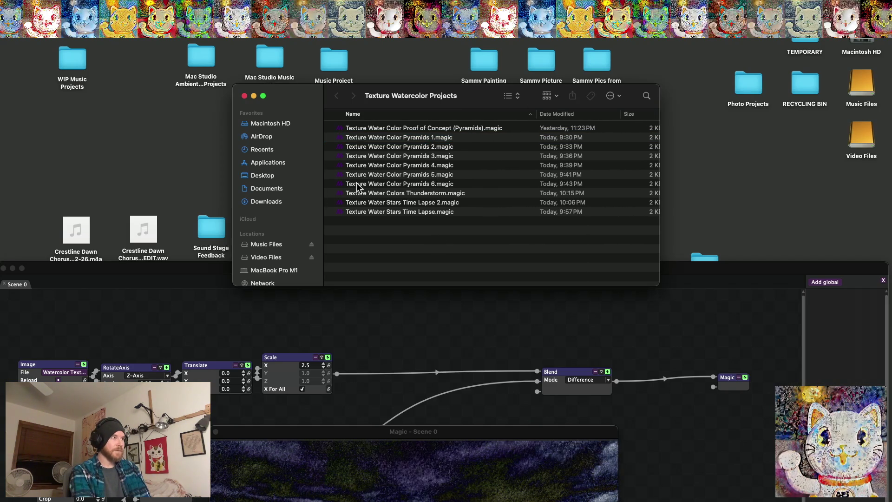
click(403, 186)
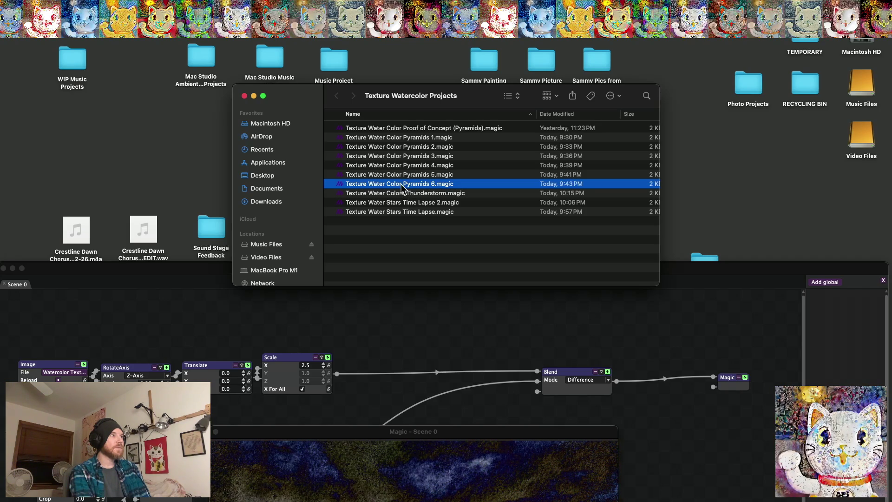
Rename the Proof of Concept (Pyramids) file so 'Water Color' reads 'Watercolor'.
click(391, 131)
key(Return)
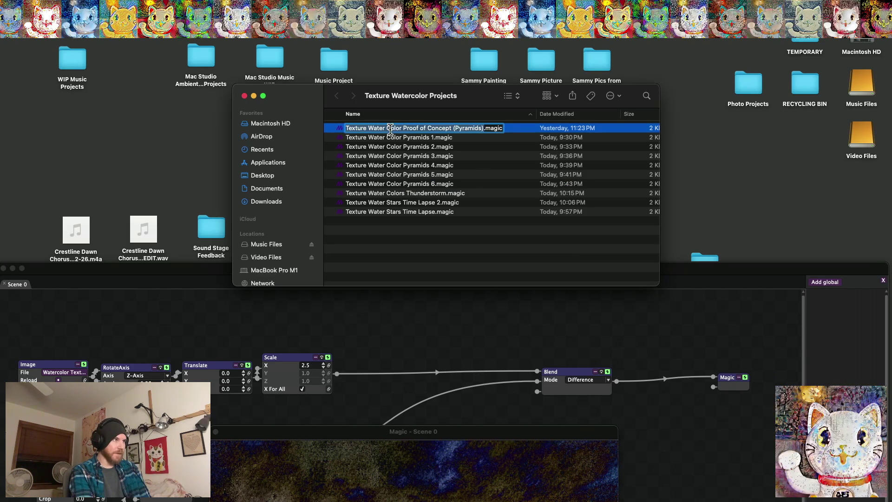
click(389, 128)
key(BackSpace)
key(BackSpace)
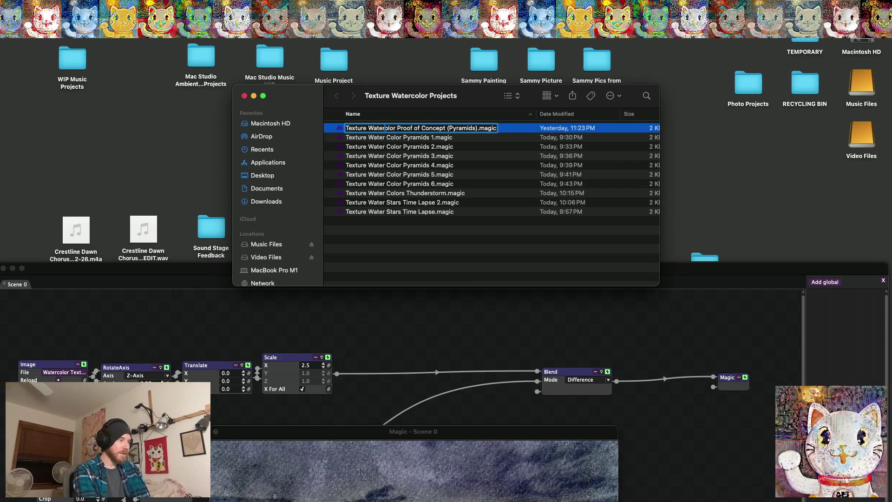
text(c)
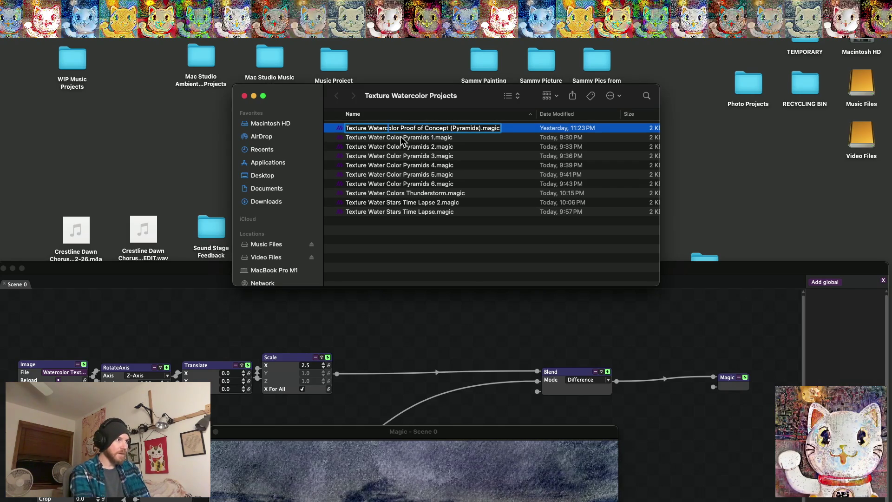
click(390, 142)
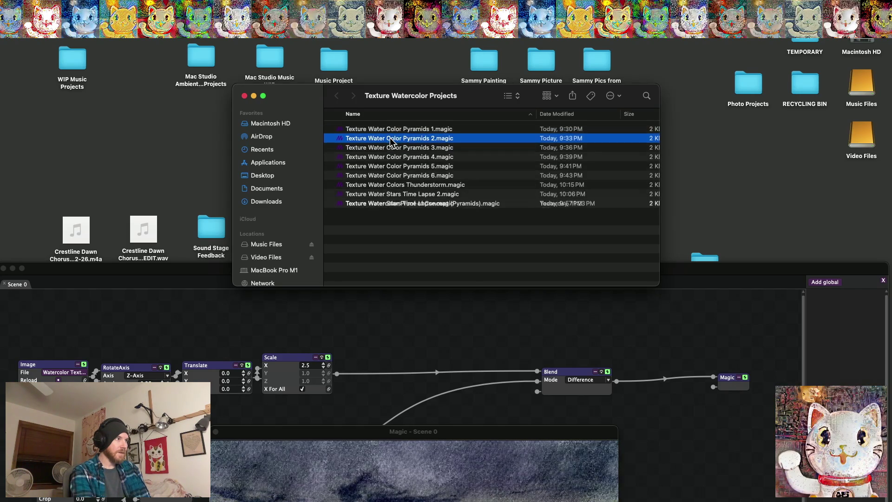
Change 'Water Color' to 'Watercolor' in the Pyramids 1 and Pyramids 2 file names.
click(390, 130)
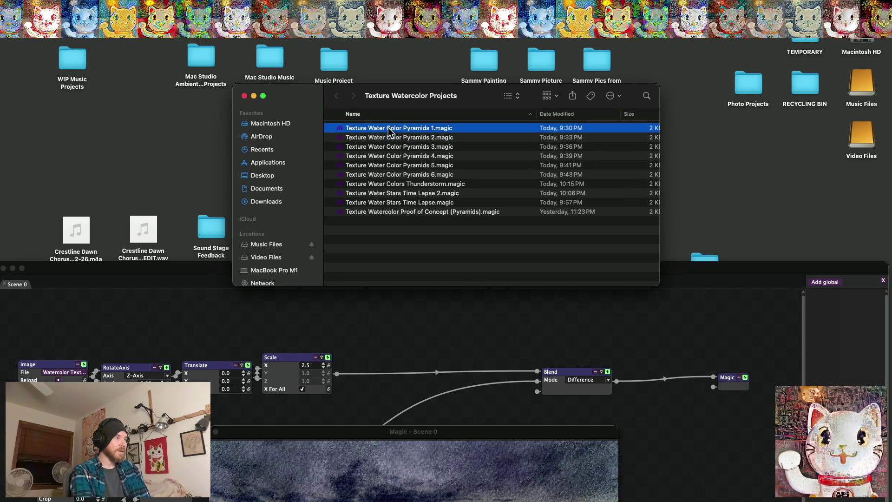
click(390, 130)
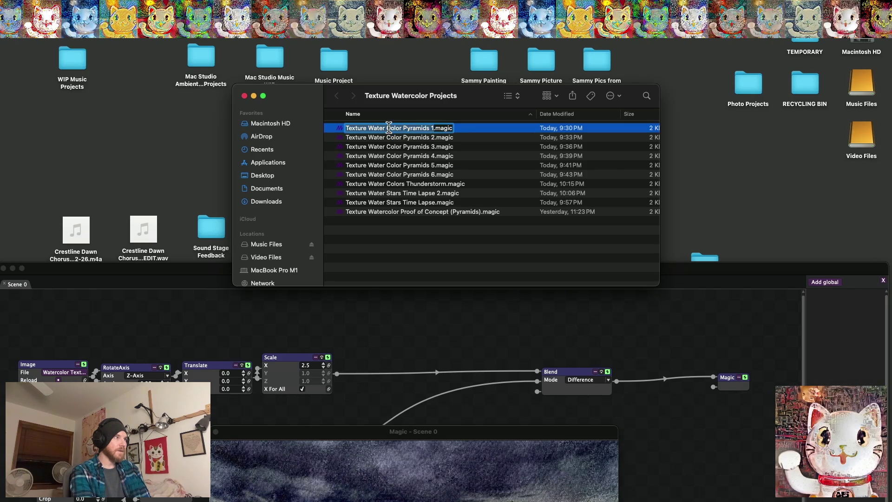
key(BackSpace)
key(BackSpace)
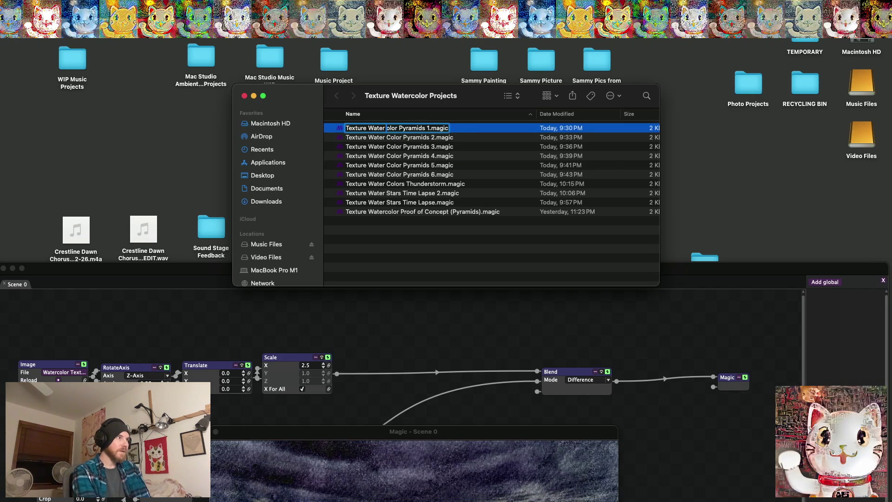
text(c)
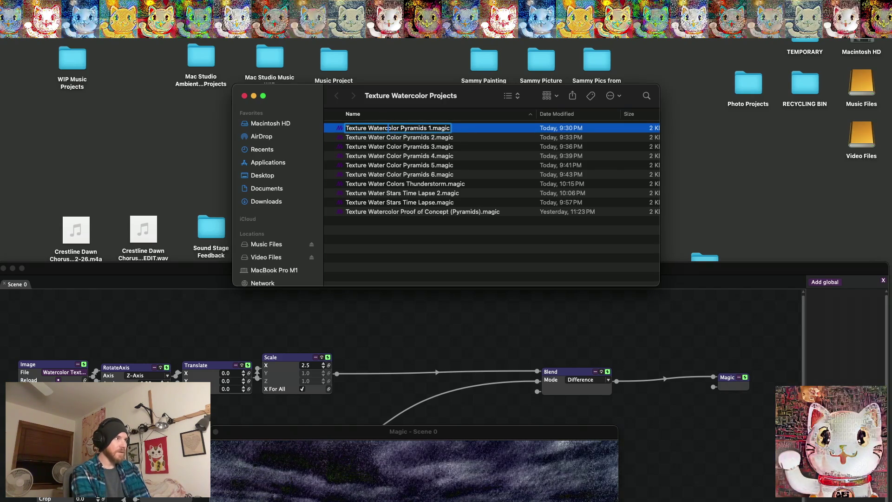
key(Return)
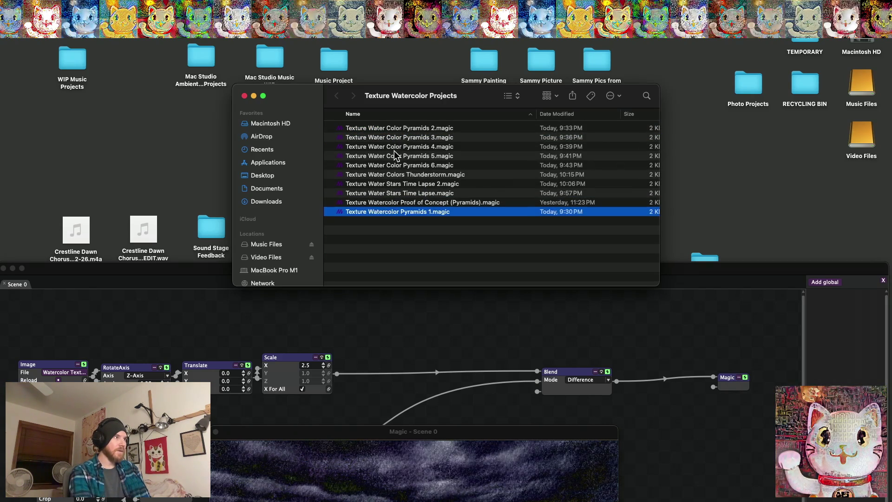
click(390, 130)
key(Return)
click(388, 128)
key(BackSpace)
key(BackSpace)
text(c)
key(Return)
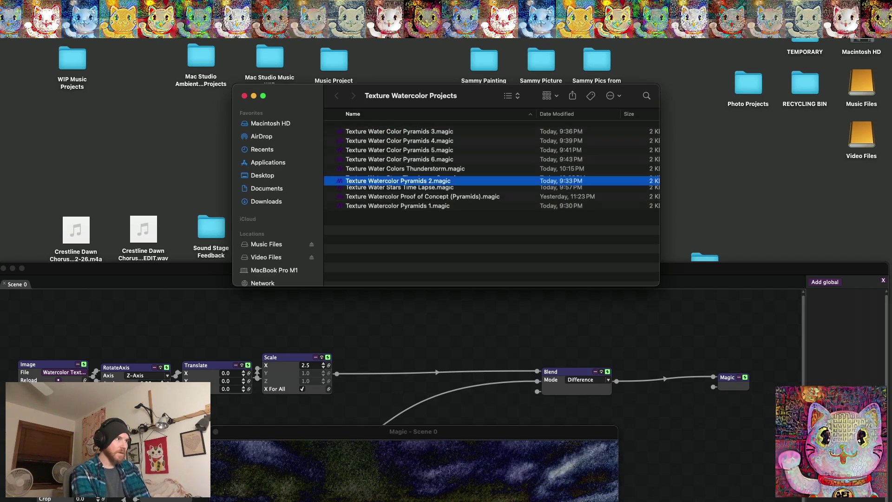
Change 'Water Color' to 'Watercolor' in the Pyramids 3 and Pyramids 4 file names.
click(390, 128)
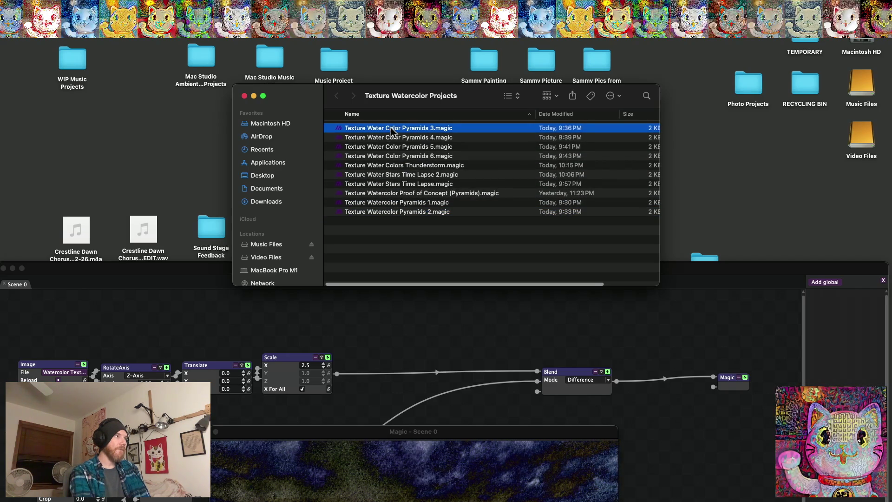
key(Return)
click(388, 128)
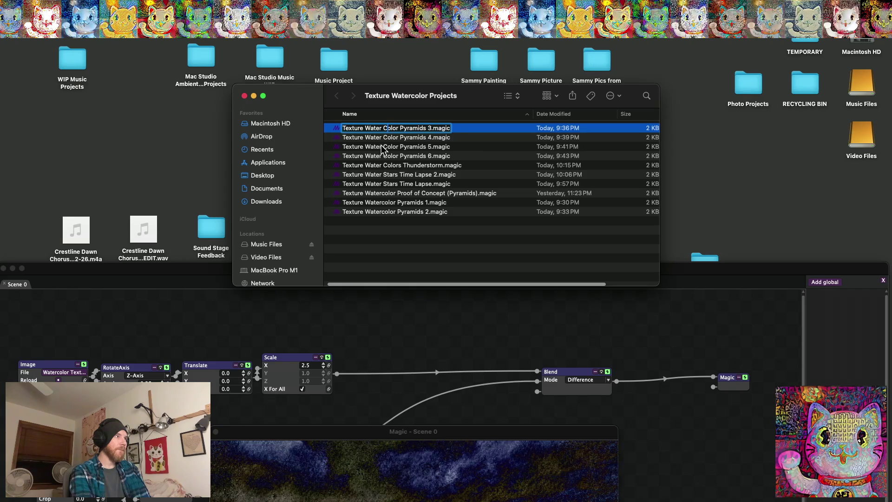
key(BackSpace)
key(BackSpace)
text(c)
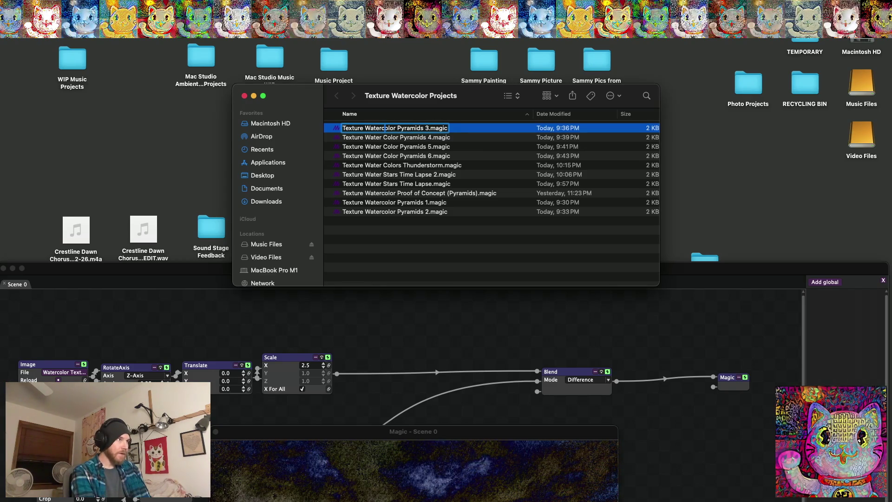
key(Return)
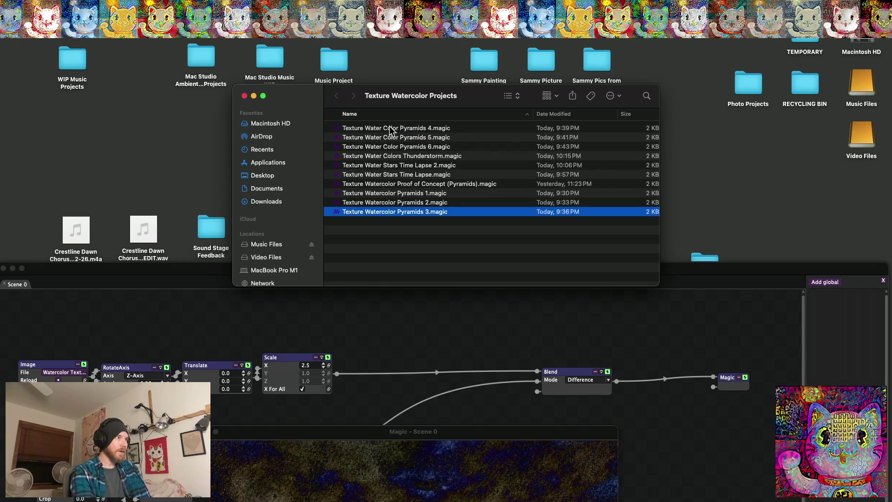
click(388, 130)
key(Return)
click(388, 128)
key(BackSpace)
key(BackSpace)
text(c)
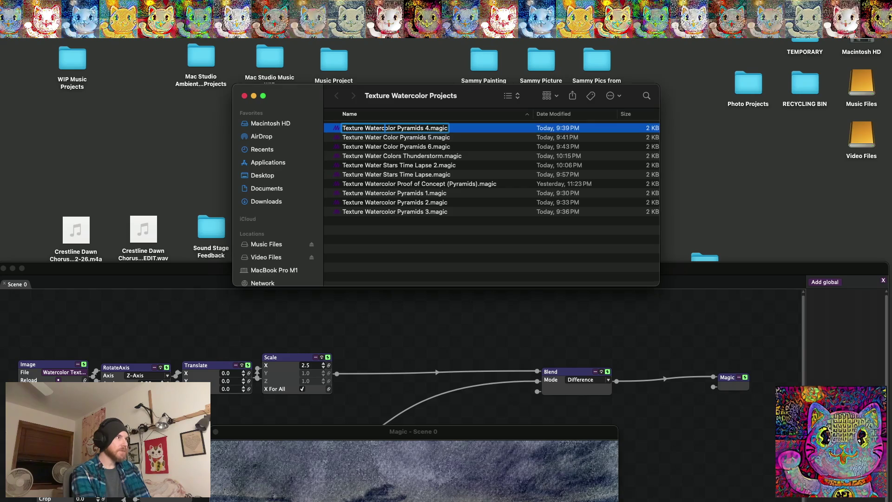
key(Return)
Change 'Water Color' to 'Watercolor' in the Pyramids 5 and Pyramids 6 file names.
click(386, 131)
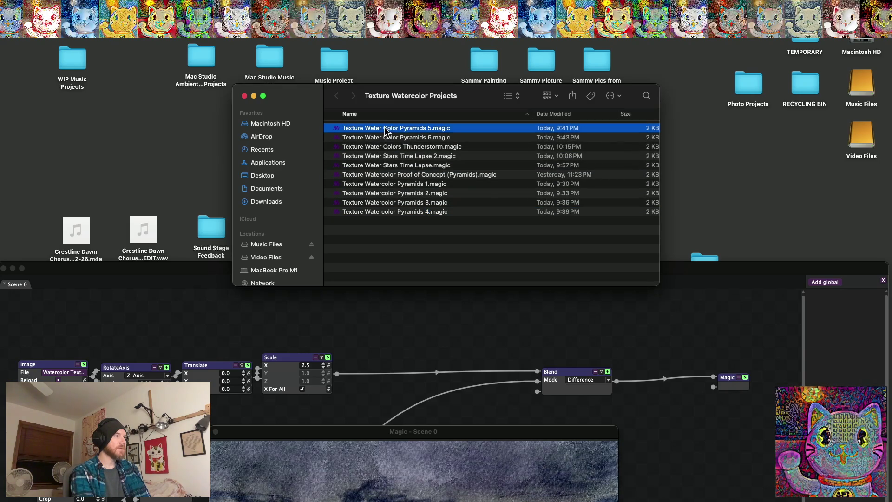
key(Return)
click(384, 129)
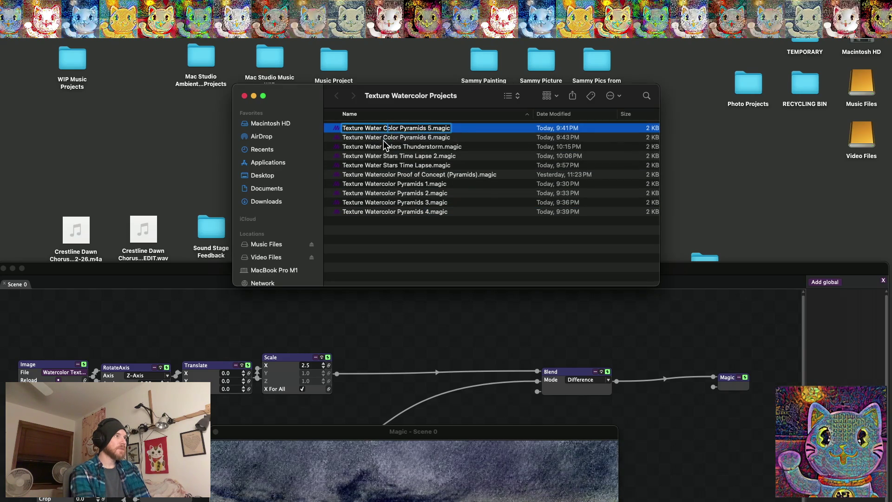
key(BackSpace)
key(BackSpace)
text(c)
key(Return)
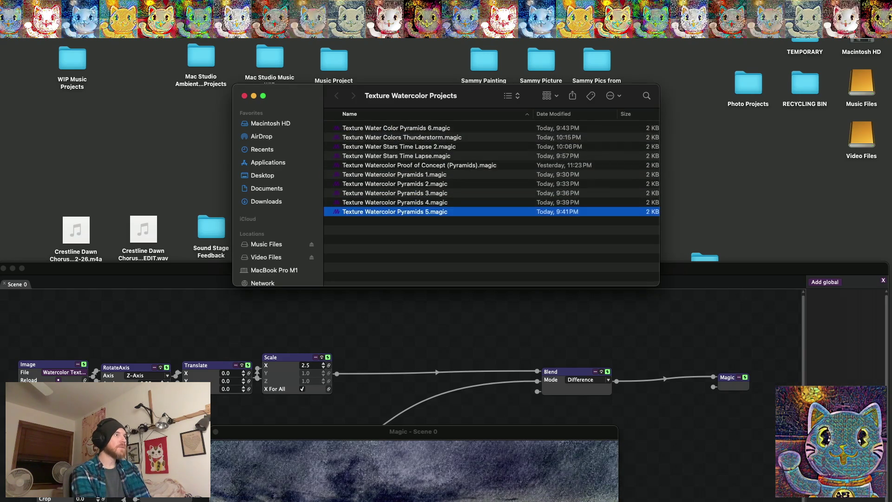
click(387, 131)
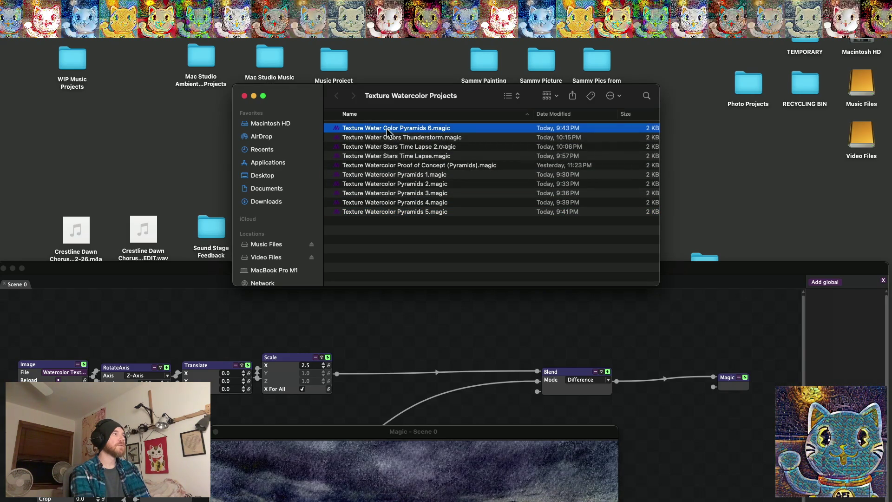
key(Return)
click(387, 130)
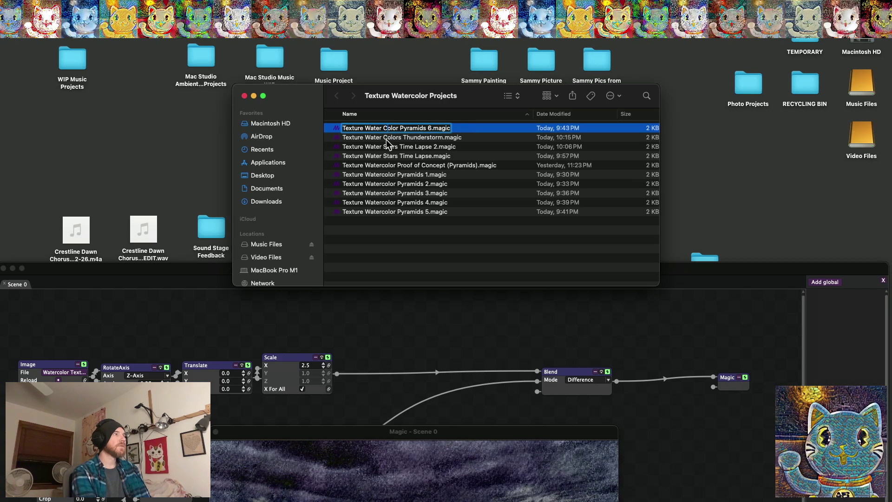
key(BackSpace)
key(BackSpace)
text(c)
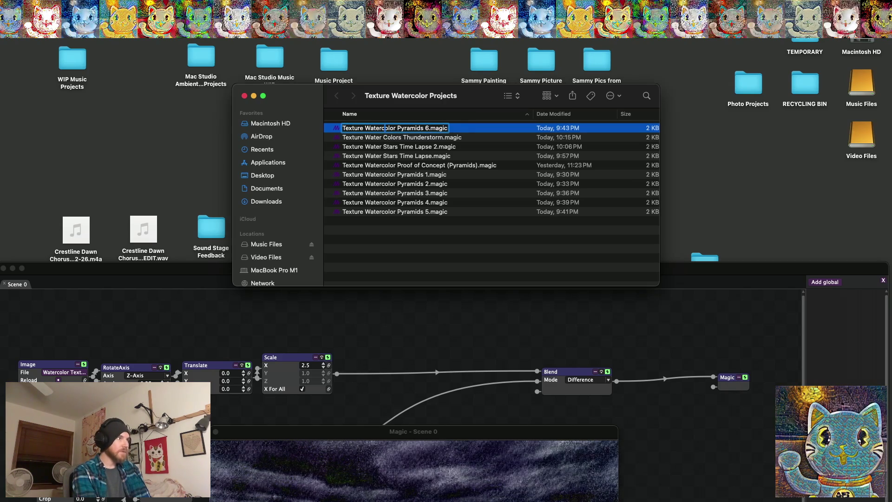
key(Return)
Rename the Thunderstorm project from 'Water Colors' to 'Texture Watercolor Thunderstorm'.
click(385, 130)
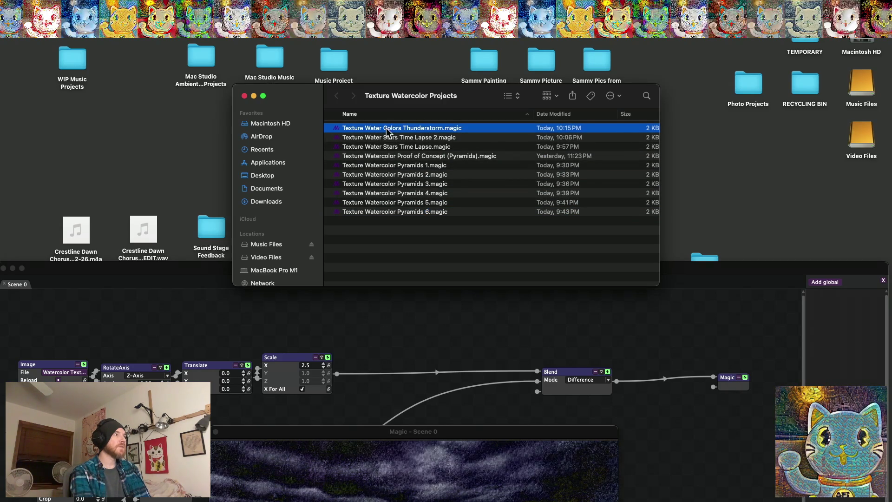
key(Return)
click(385, 129)
key(BackSpace)
key(BackSpace)
text(c)
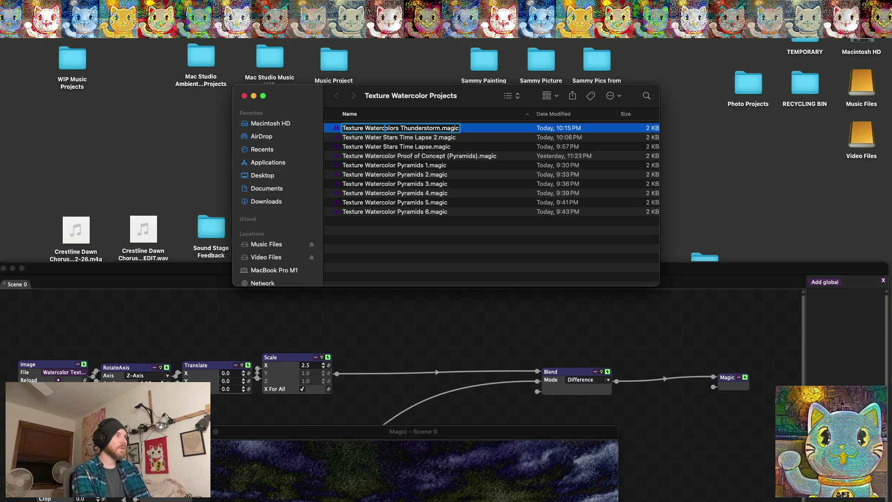
click(391, 128)
click(399, 128)
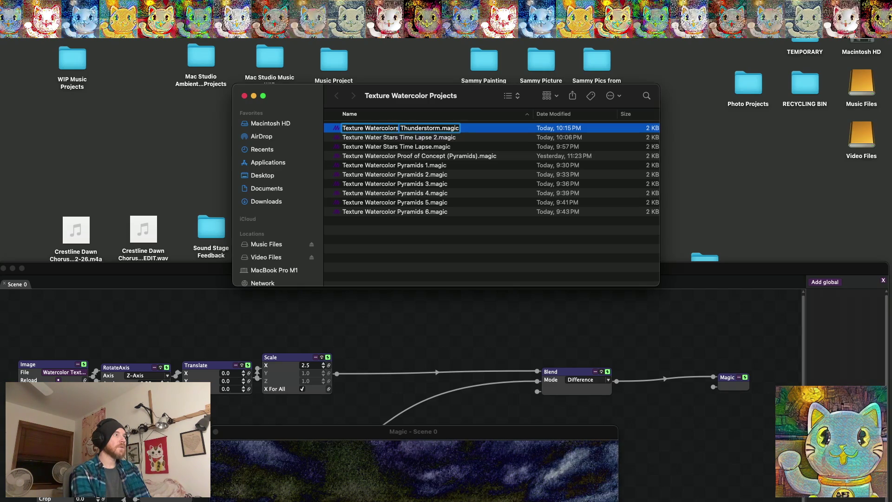
key(BackSpace)
key(Return)
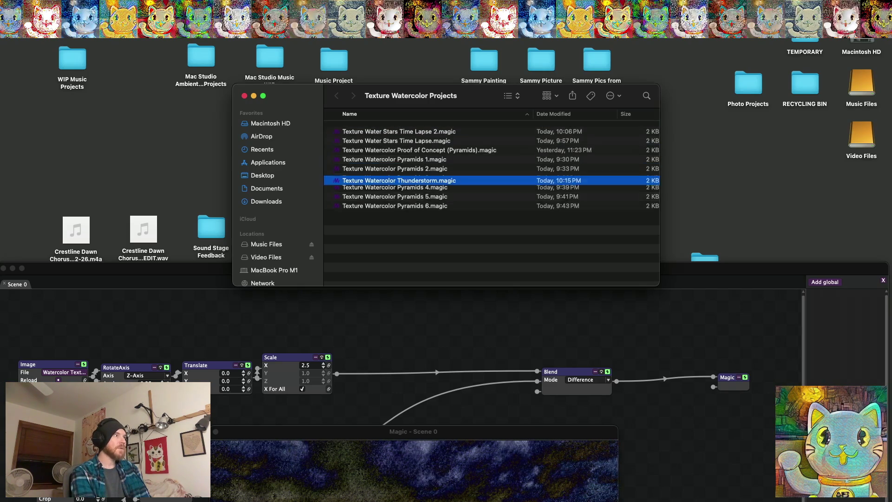
Rename both Stars Time Lapse files to begin with 'Texture Watercolor'.
click(380, 126)
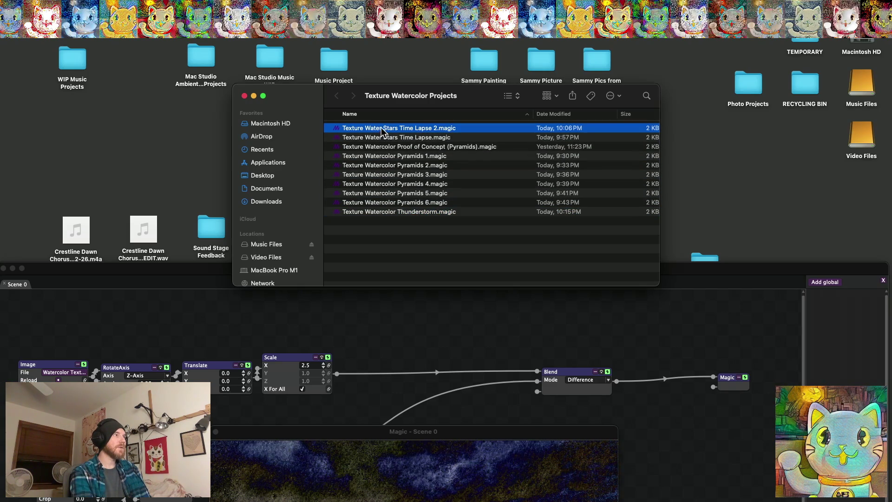
key(Return)
click(381, 127)
text(color)
key(Return)
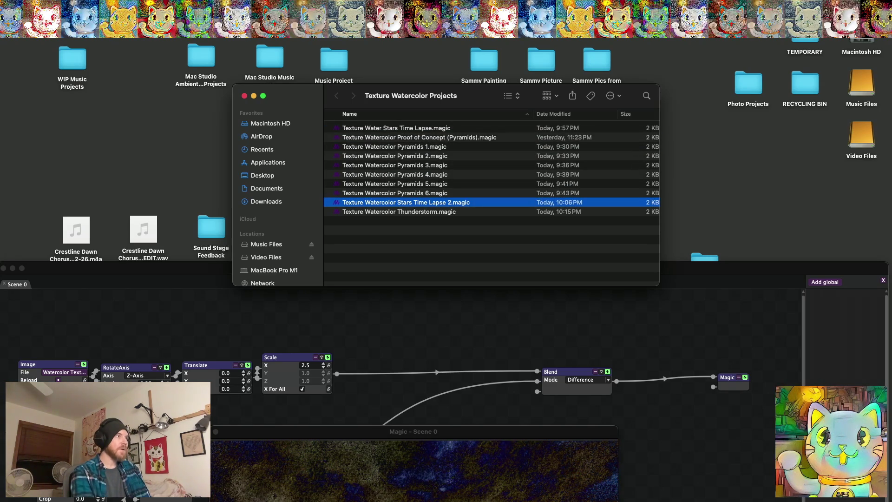
click(382, 129)
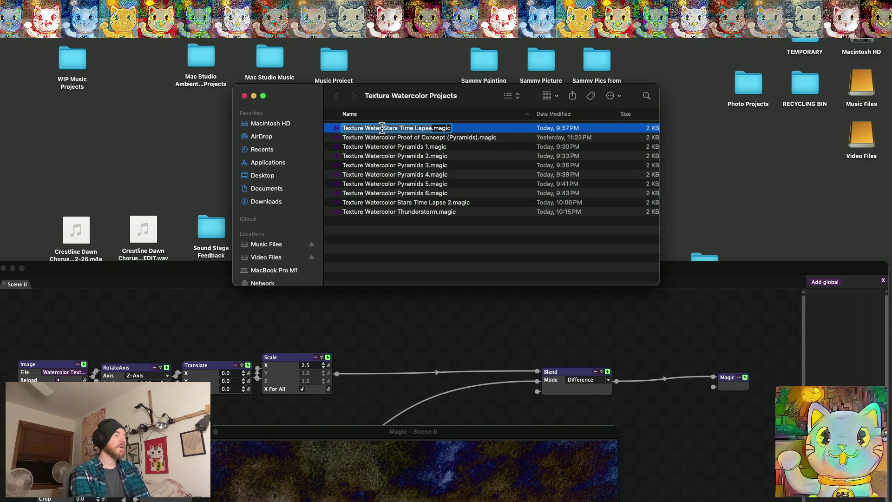
click(382, 128)
text(color)
key(Return)
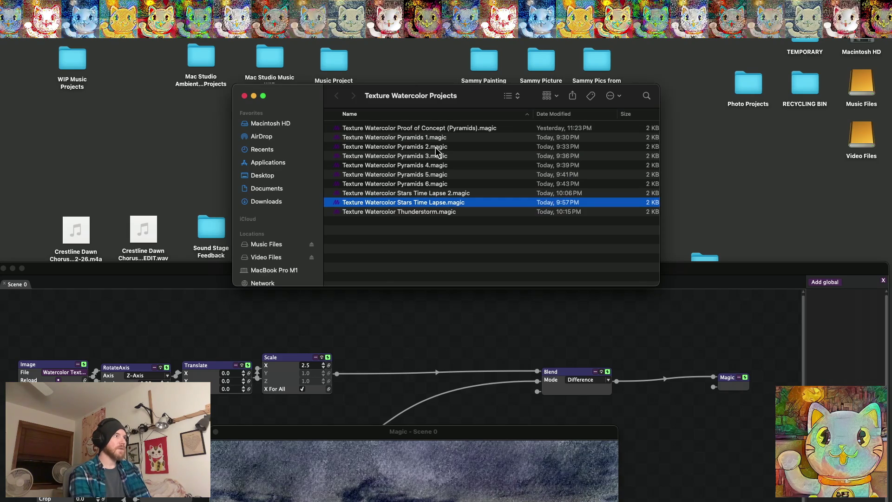
click(658, 328)
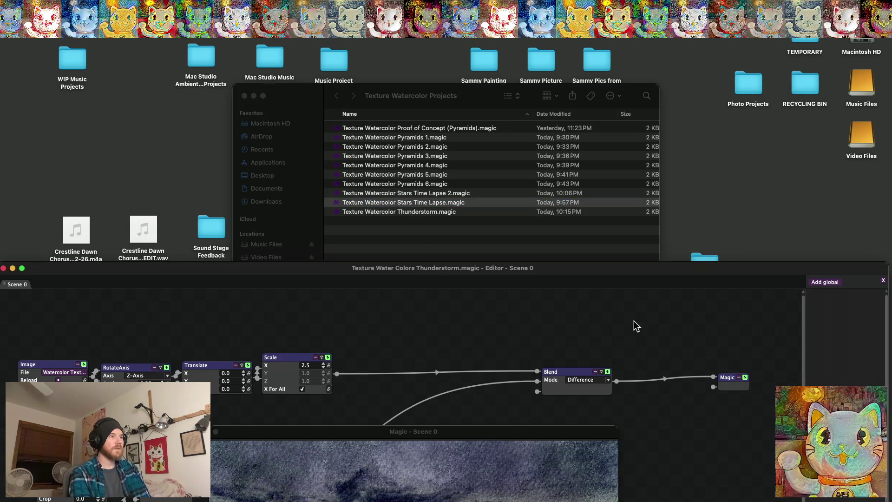
Maximize the Magic node editor window so it fills the screen.
double_click(478, 269)
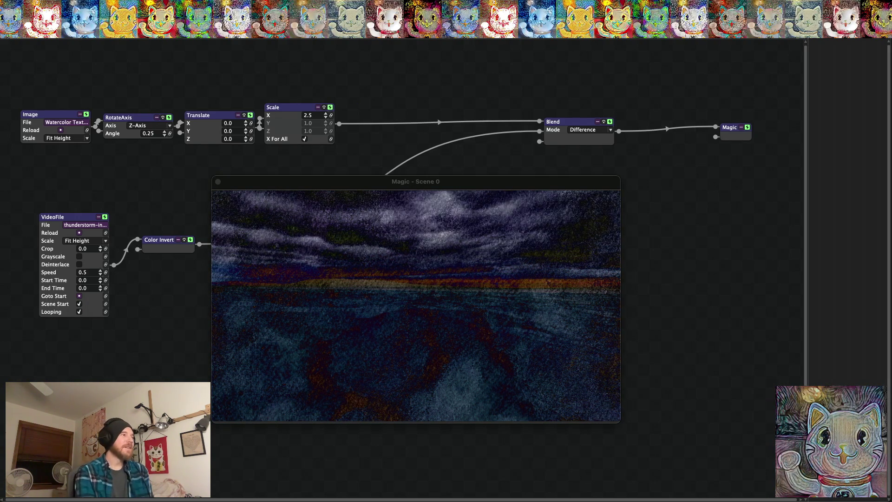
Preview the scene output fullscreen, then move the preview window to the right.
click(255, 186)
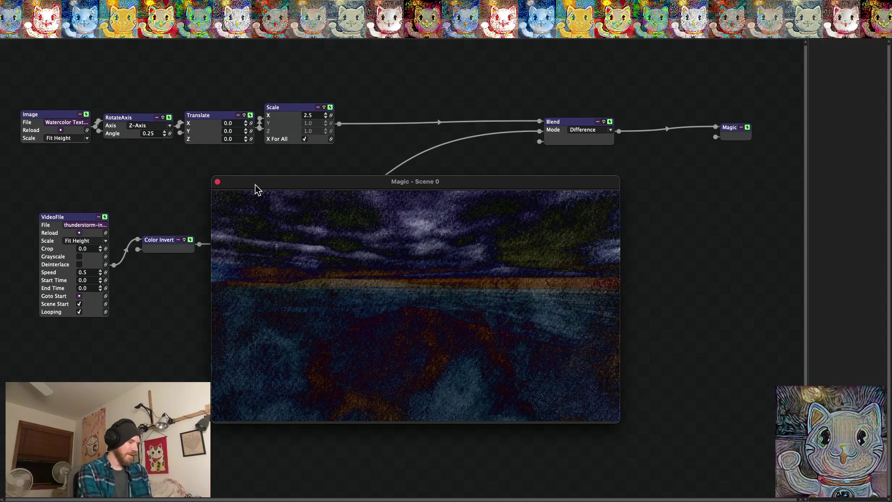
double_click(256, 185)
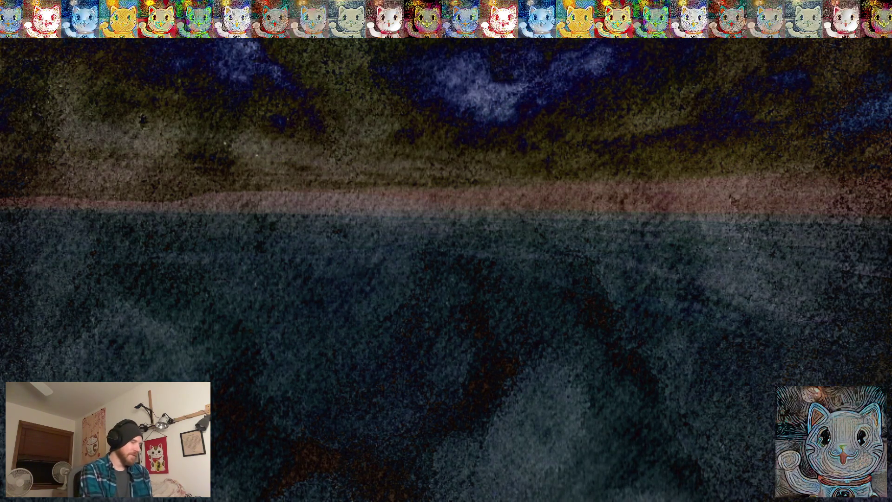
key(Escape)
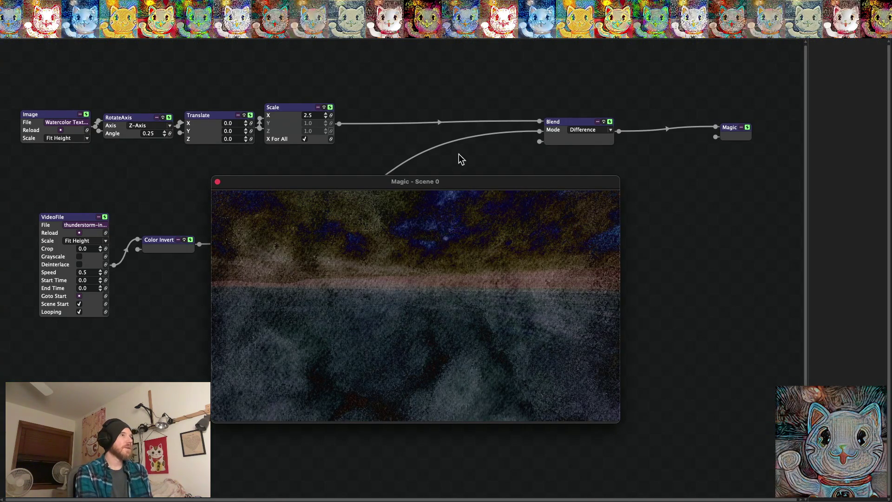
drag(256, 182, 358, 180)
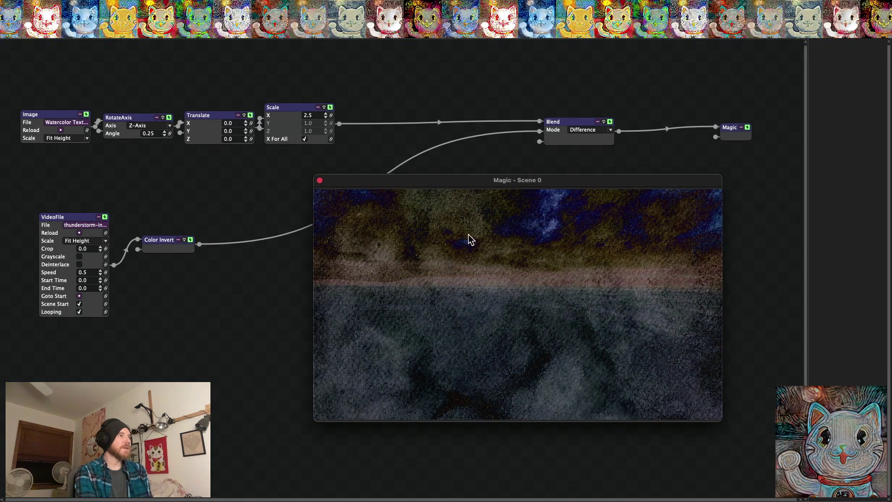
Reposition the Color Invert node and toggle its inversion to compare the looks.
mouse_move(156, 237)
mouse_down()
mouse_move(251, 224)
mouse_move(196, 247)
mouse_up()
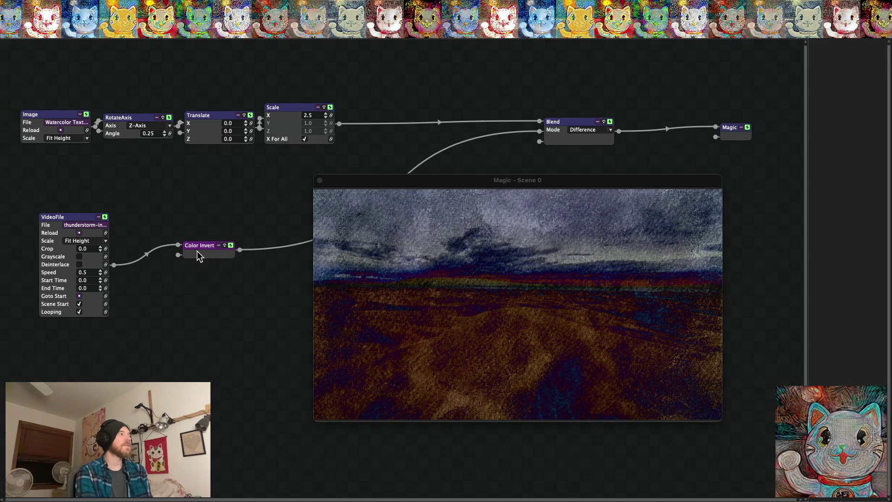
click(224, 245)
click(225, 244)
Compare with Color Invert bypassed, then add a HueSaturation node from Add > Effects2D.
click(225, 245)
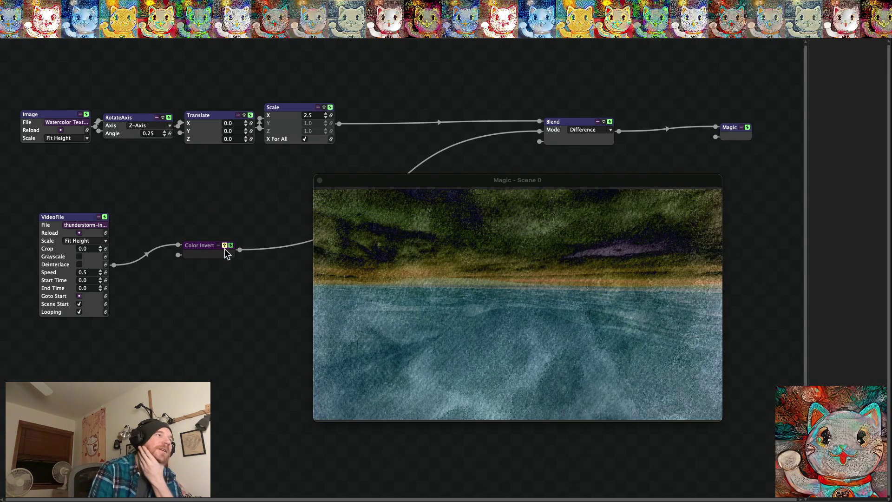
click(225, 246)
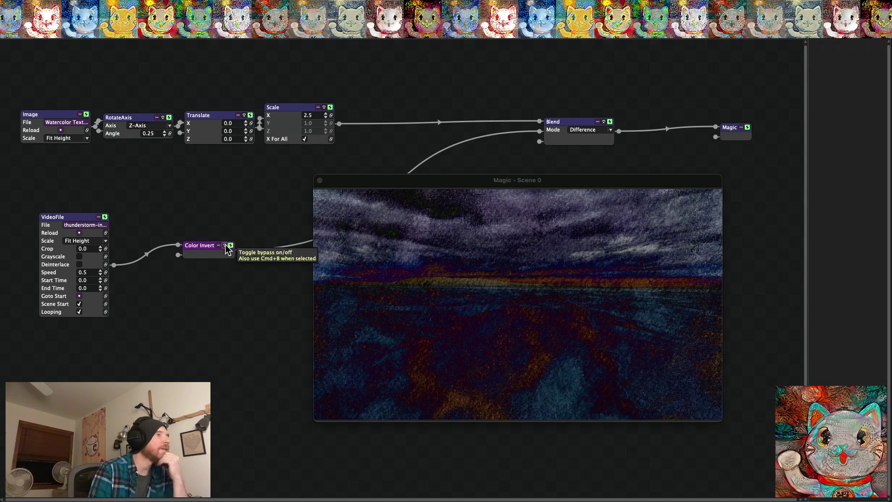
right_click(167, 288)
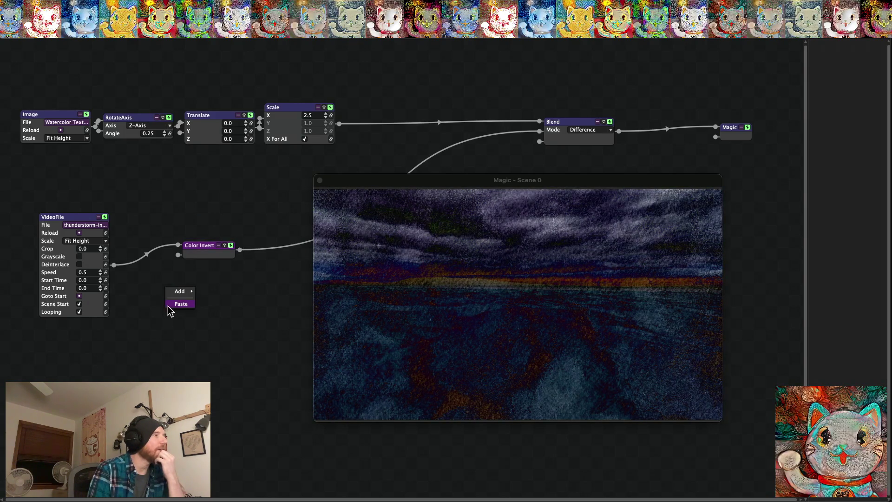
mouse_move(183, 294)
mouse_move(223, 205)
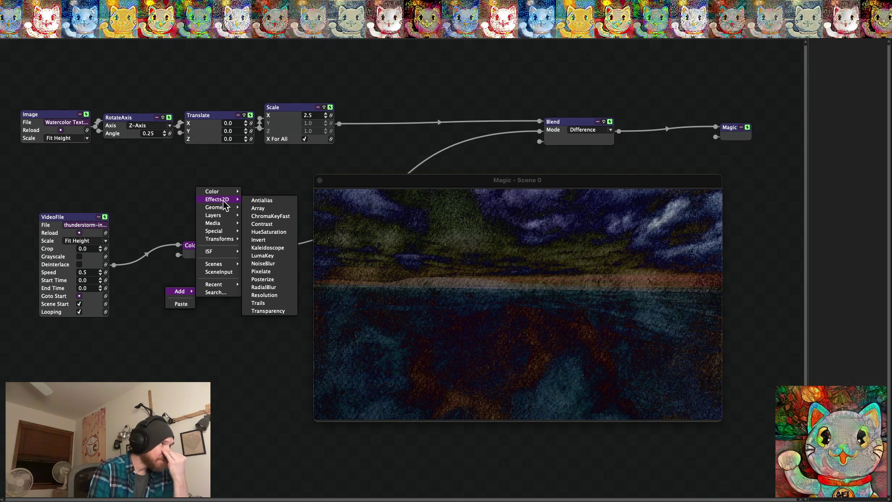
click(260, 232)
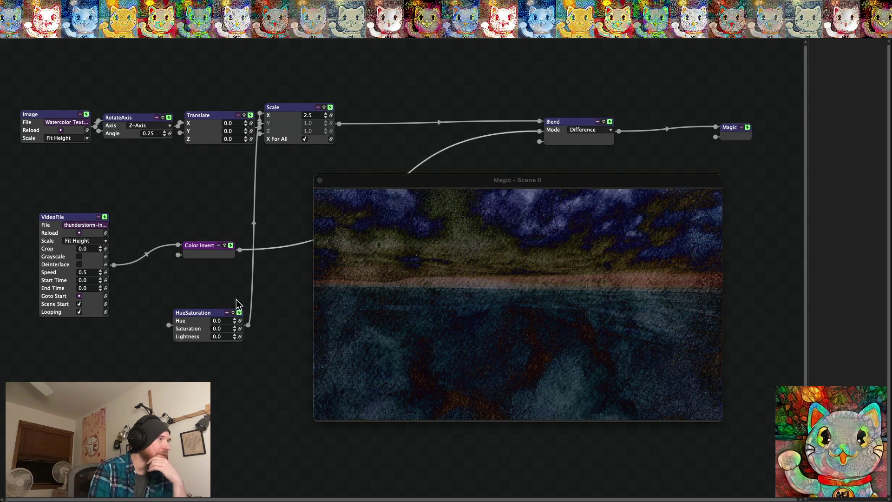
Feed Color Invert into HueSaturation, test Hue values up to 1.0, and open Hue's link settings.
mouse_move(204, 313)
mouse_down()
mouse_move(245, 273)
mouse_move(255, 240)
mouse_move(254, 253)
mouse_move(289, 284)
mouse_up()
drag(211, 284, 240, 250)
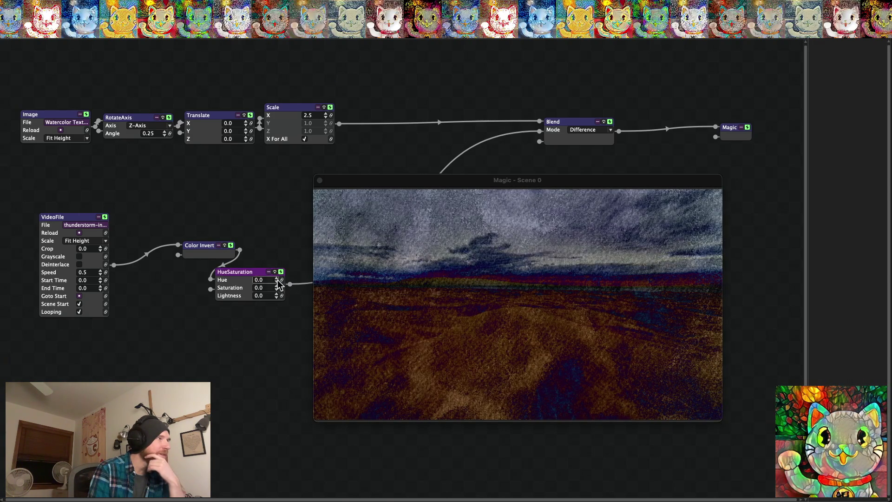
click(276, 278)
click(275, 278)
click(275, 278)
click(275, 278)
click(275, 278)
click(275, 278)
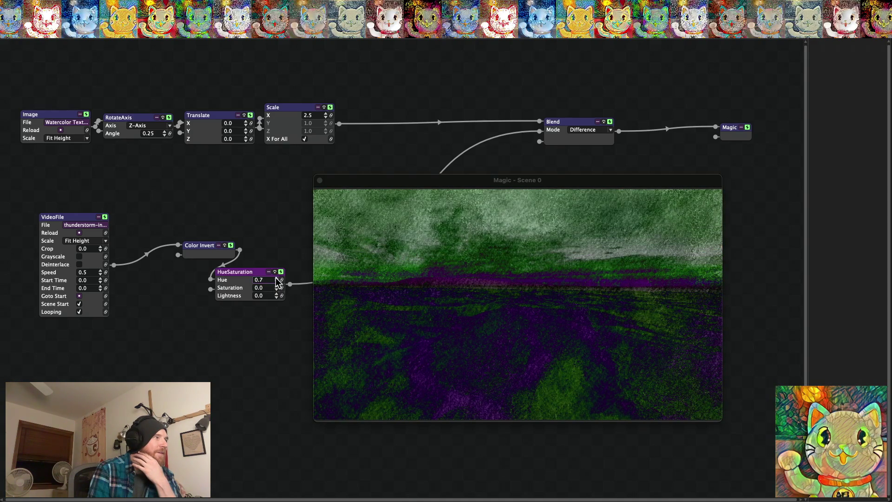
click(277, 278)
click(276, 277)
click(277, 277)
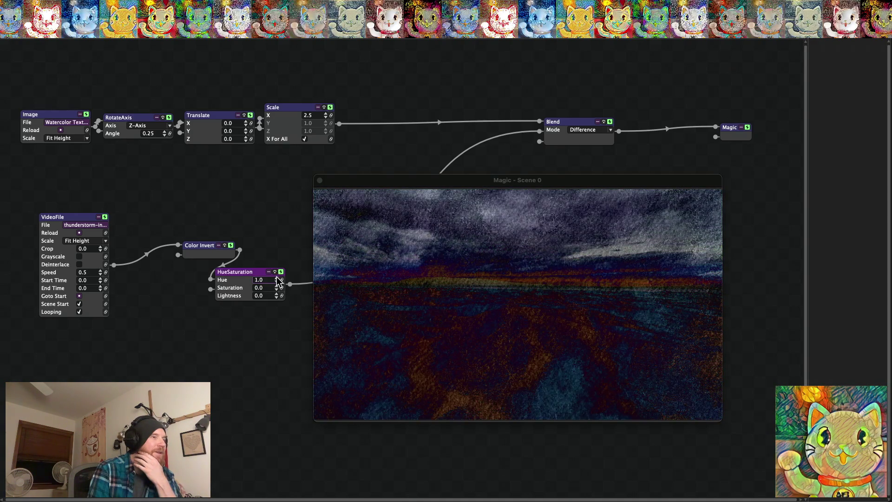
drag(248, 272, 187, 329)
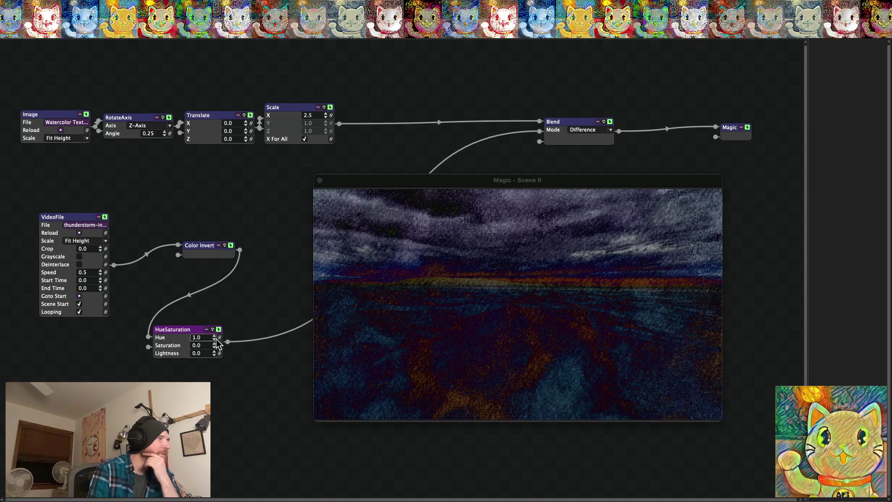
click(219, 338)
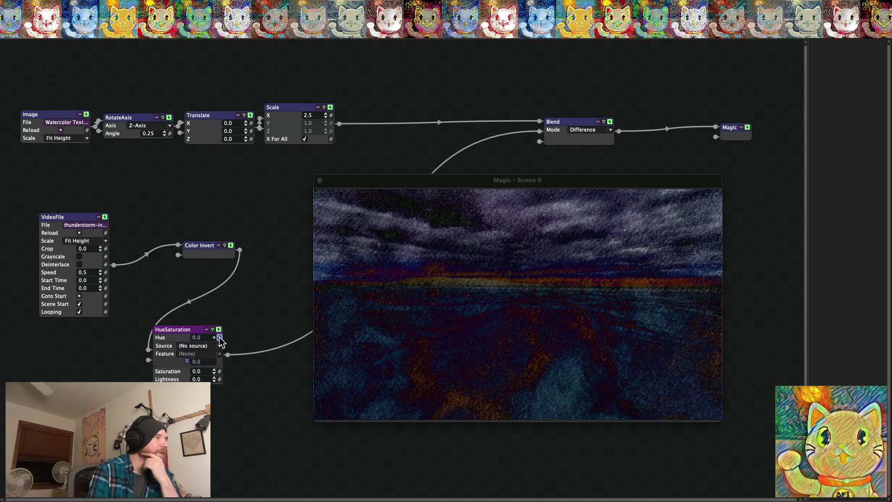
Drive Hue with a Triangle Oscillator slowed to rate 0.08 and watch it fullscreen.
click(187, 362)
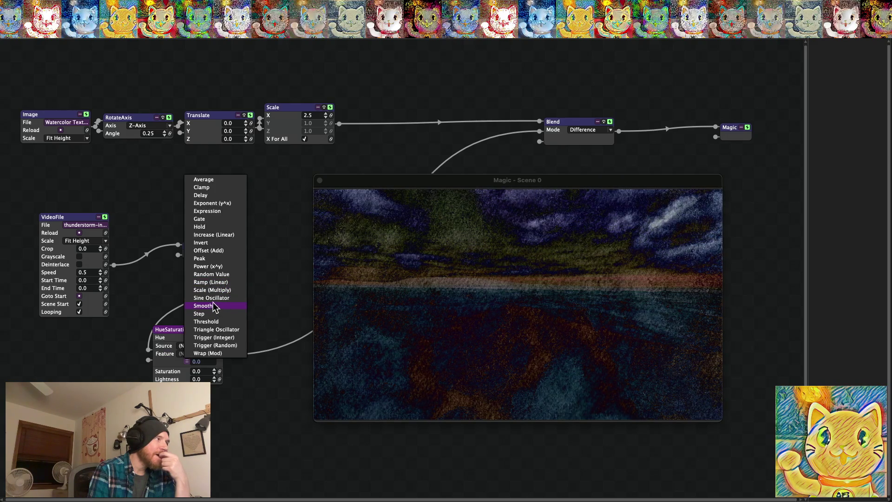
click(215, 329)
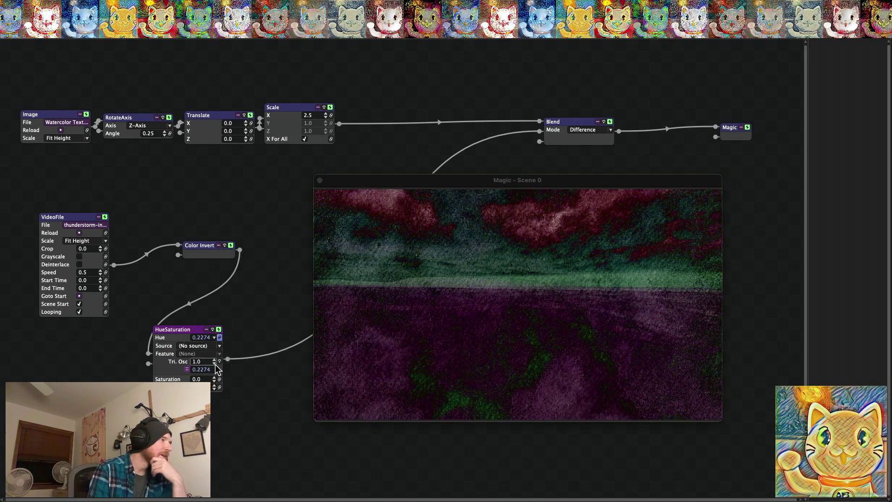
mouse_move(215, 367)
mouse_down()
mouse_move(184, 377)
mouse_move(210, 361)
mouse_move(195, 390)
mouse_move(234, 396)
mouse_up()
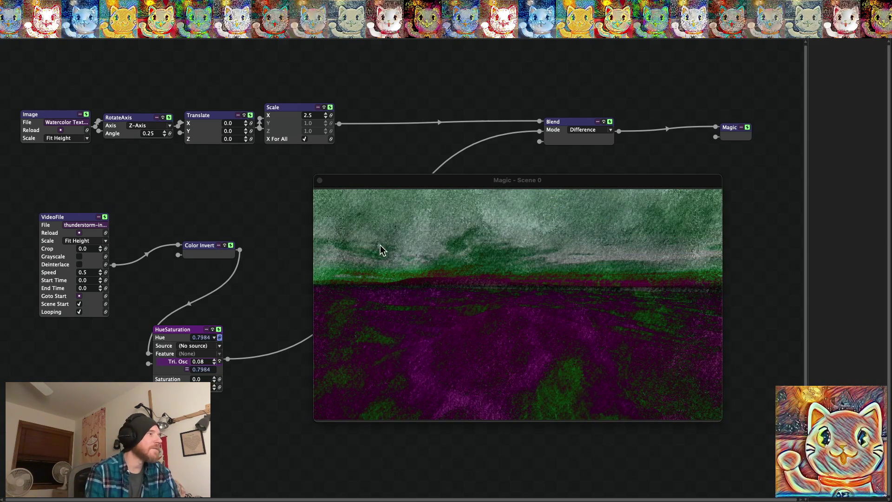
drag(363, 179, 416, 181)
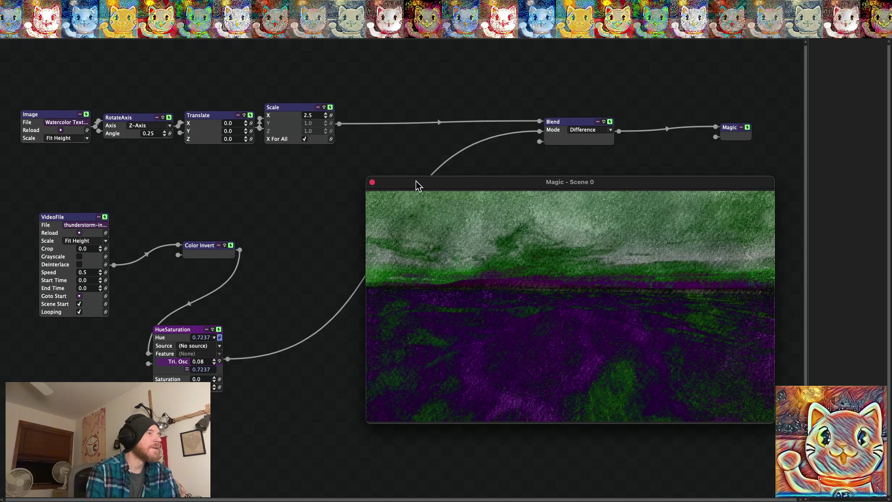
double_click(548, 281)
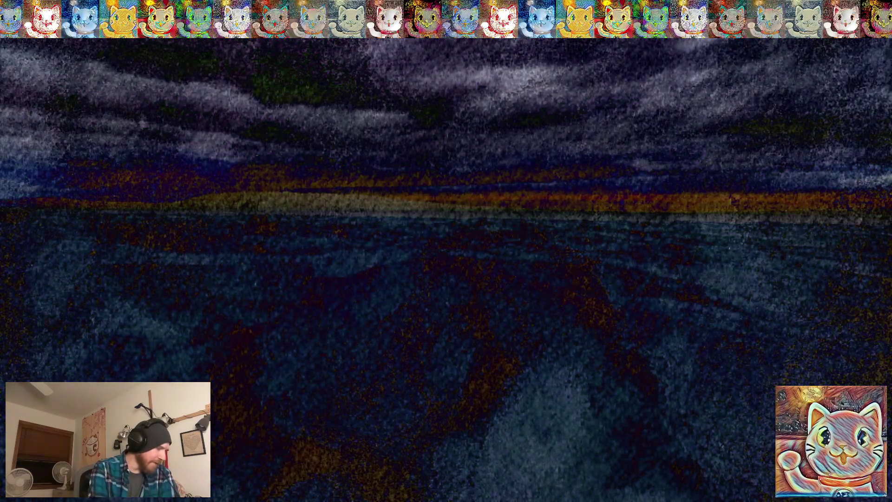
key(Escape)
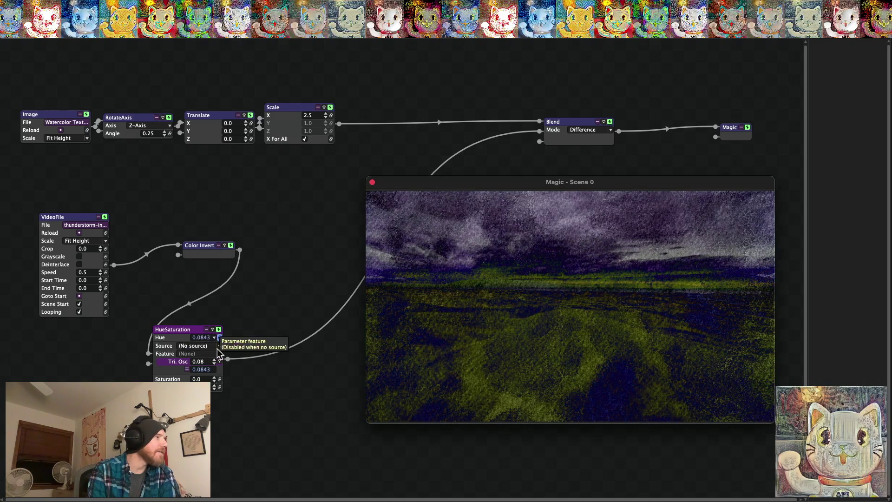
Remove the Triangle Oscillator from Hue via Edit > Remove Tri. Osc.
click(187, 362)
right_click(187, 362)
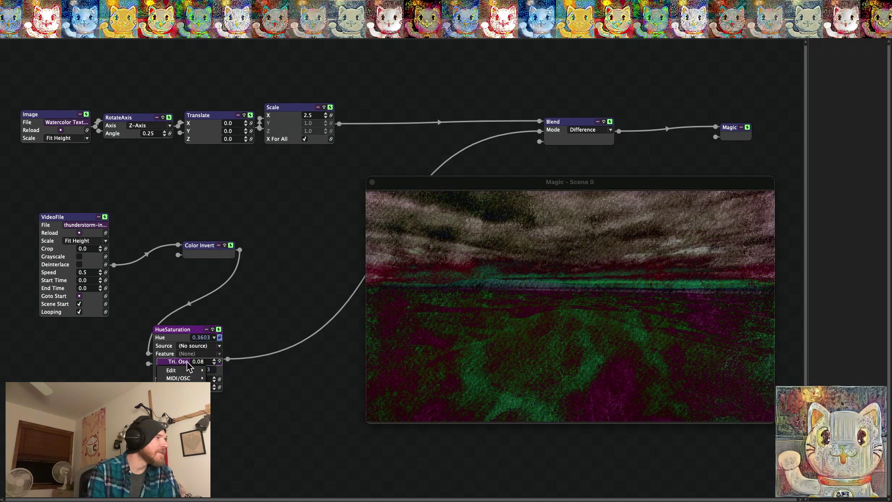
click(219, 362)
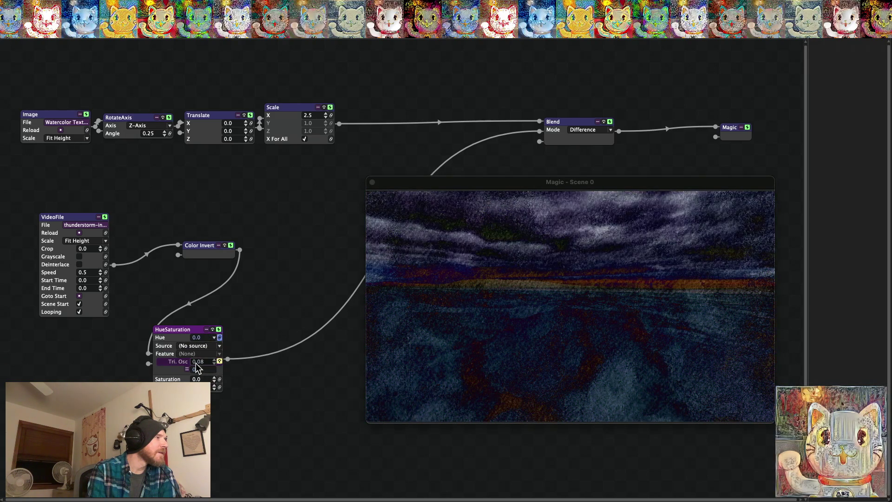
mouse_move(188, 375)
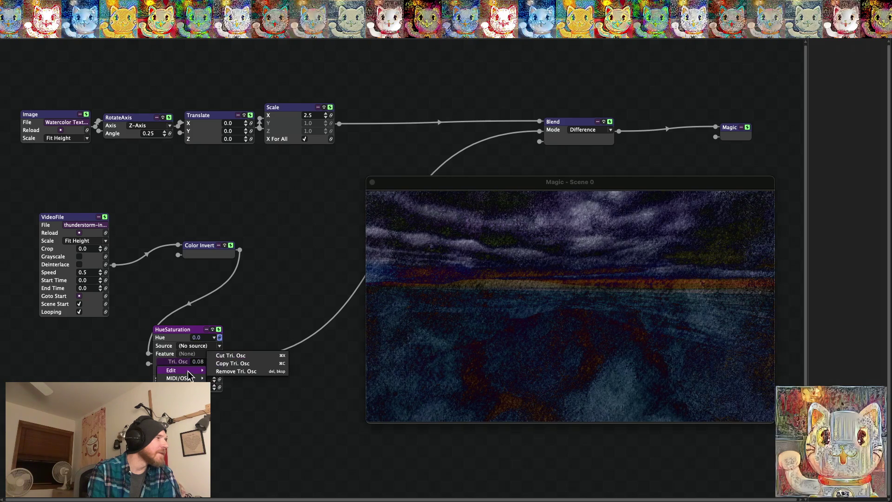
click(232, 356)
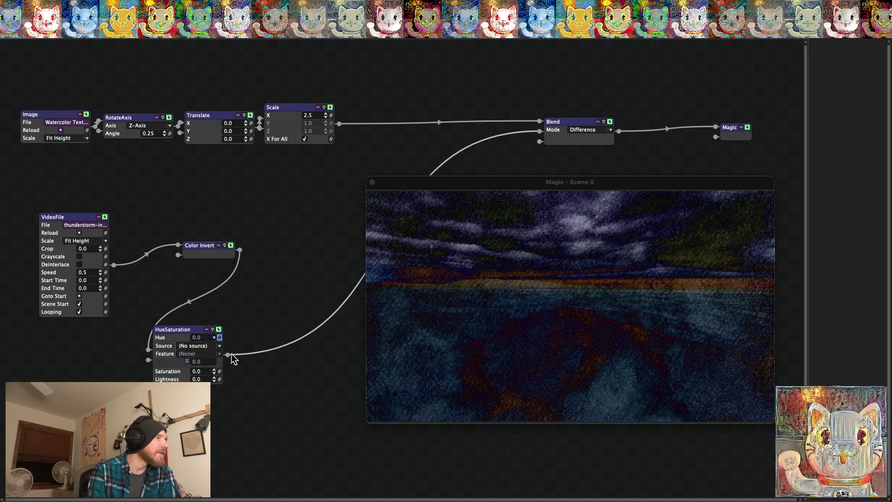
click(213, 339)
click(214, 338)
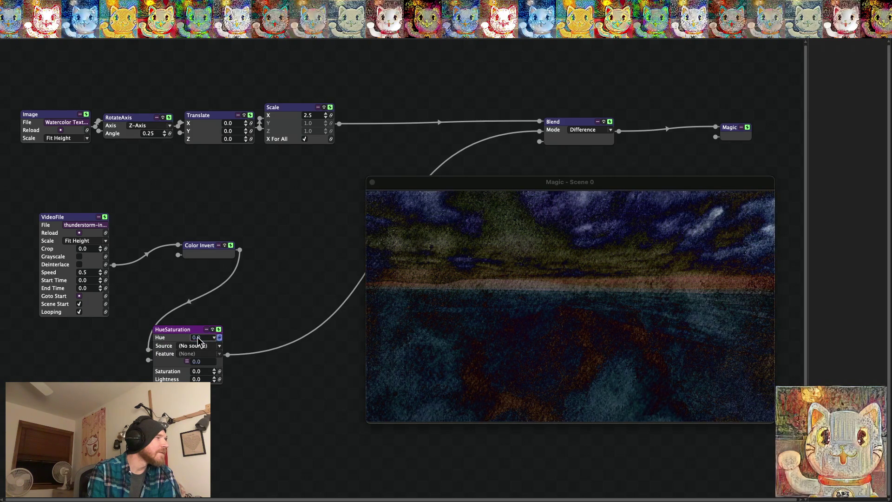
click(202, 338)
click(199, 338)
click(219, 338)
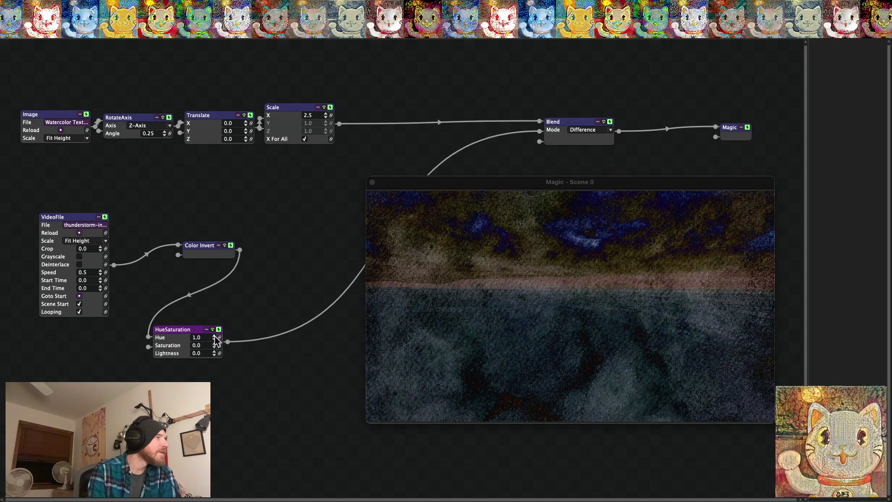
Set Hue to a fixed 0.15 and show the output fullscreen.
click(214, 340)
click(214, 339)
click(214, 340)
click(214, 340)
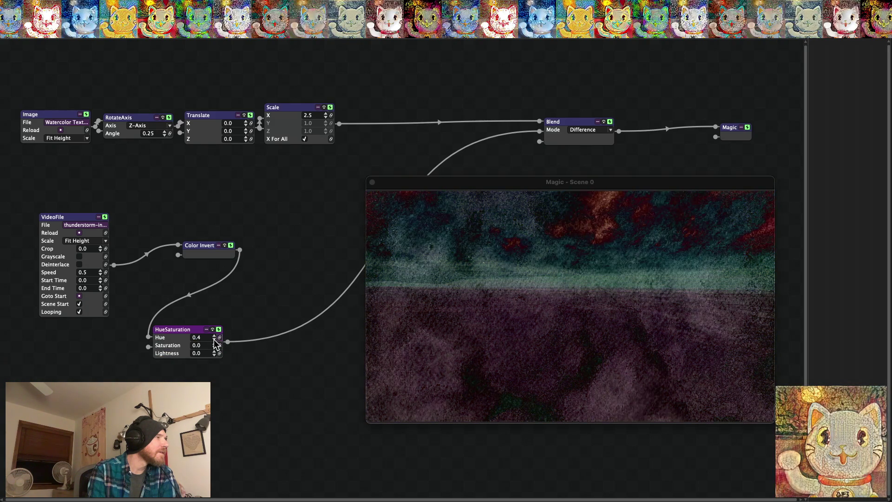
click(214, 340)
click(214, 340)
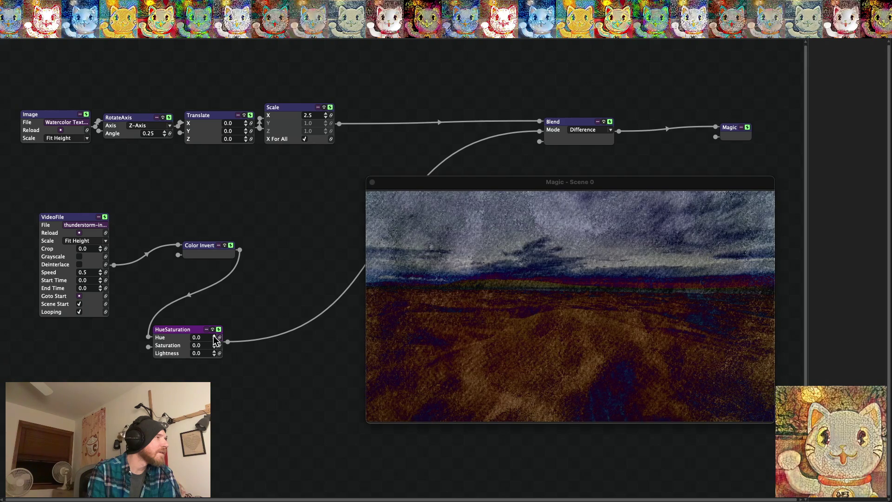
click(214, 335)
text(0.1)
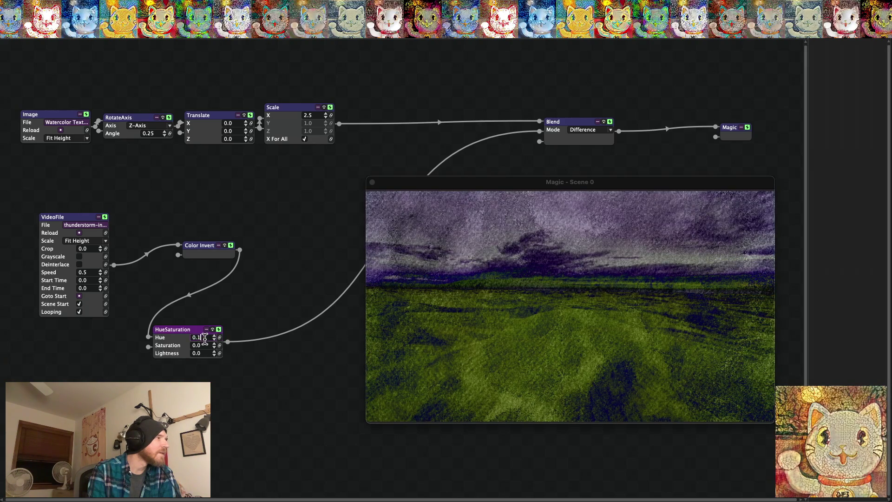
text(5)
key(Return)
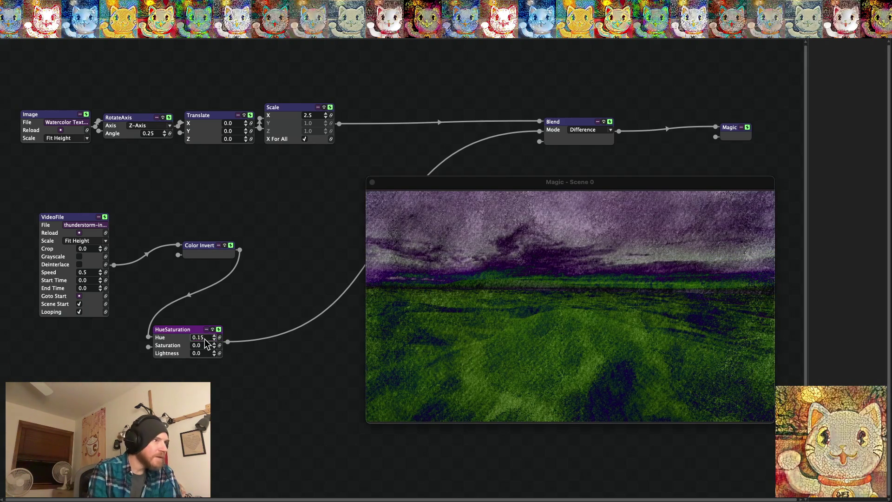
key(super+f)
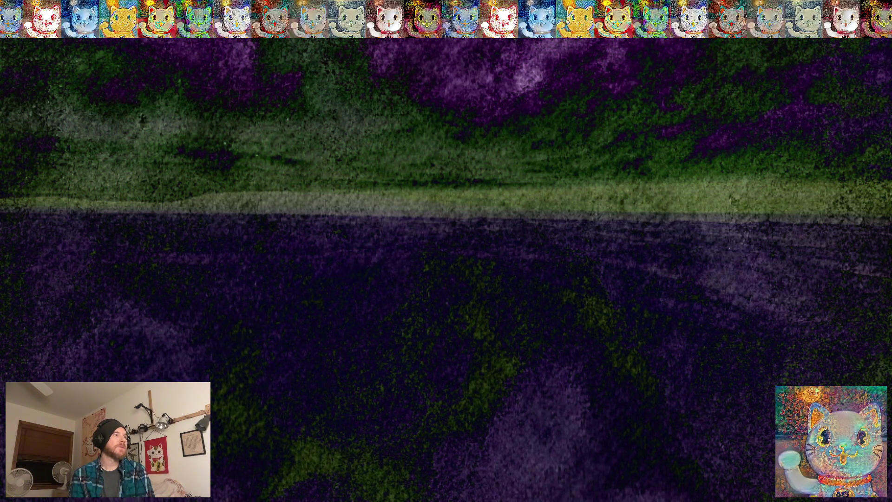
Leave fullscreen and try the Negation, Subtract and Average blend modes.
key(Escape)
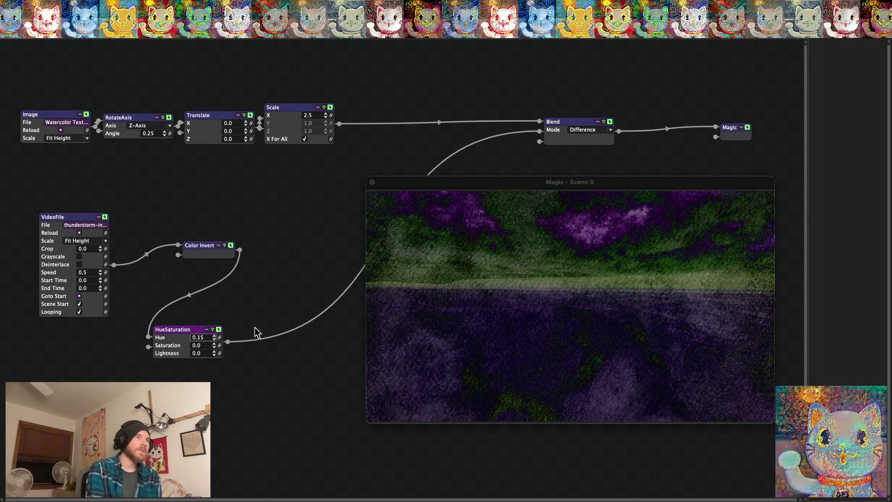
click(599, 131)
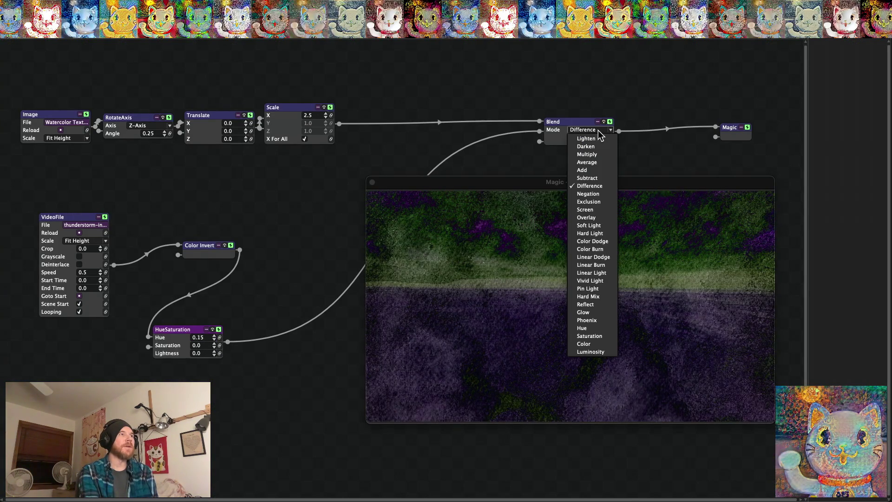
click(593, 195)
click(597, 132)
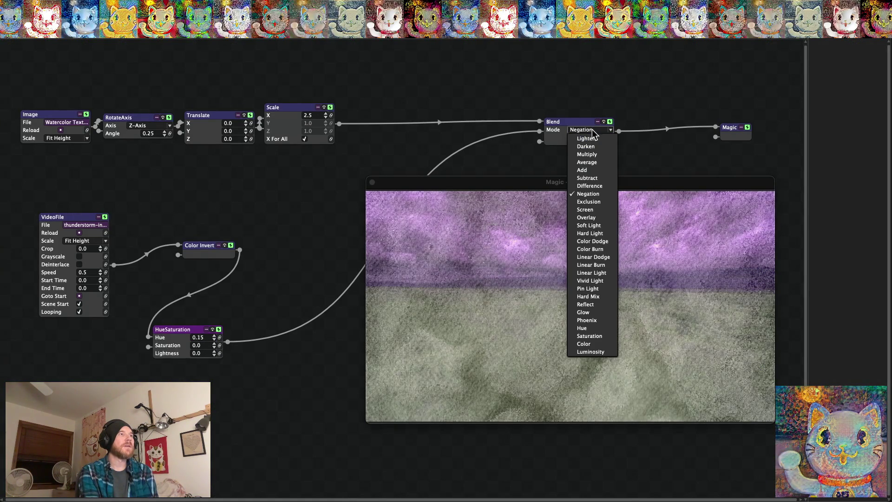
click(588, 179)
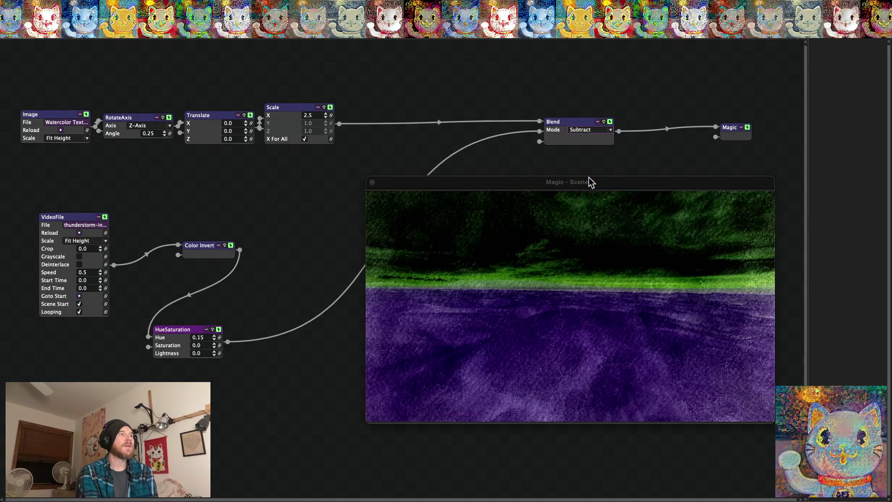
click(593, 132)
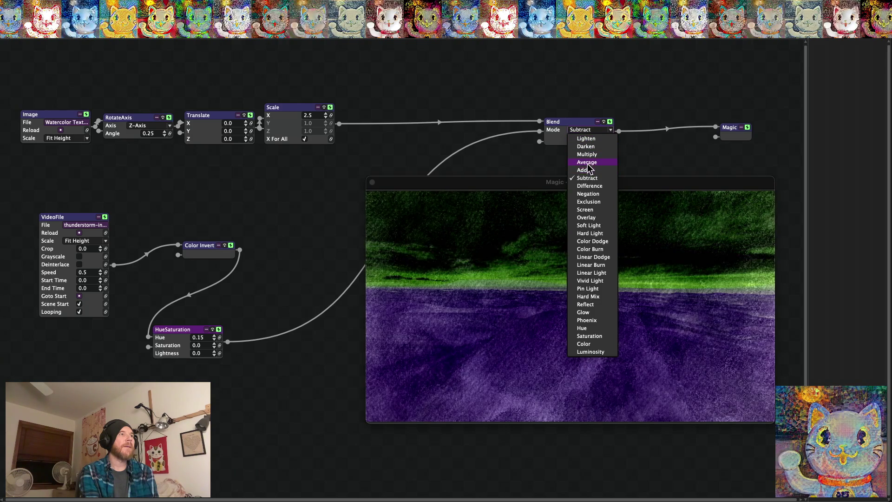
click(587, 163)
Try the Phoenix blend mode, then set the Blend mode back to Difference.
click(590, 131)
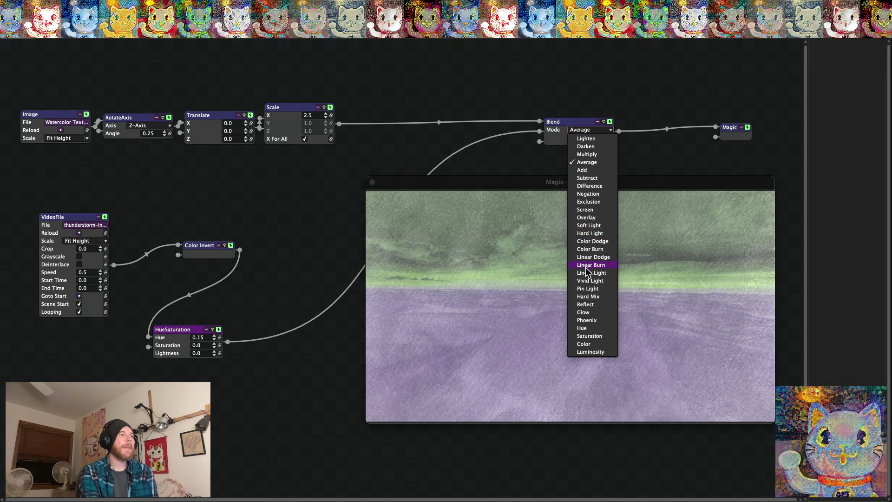
click(587, 320)
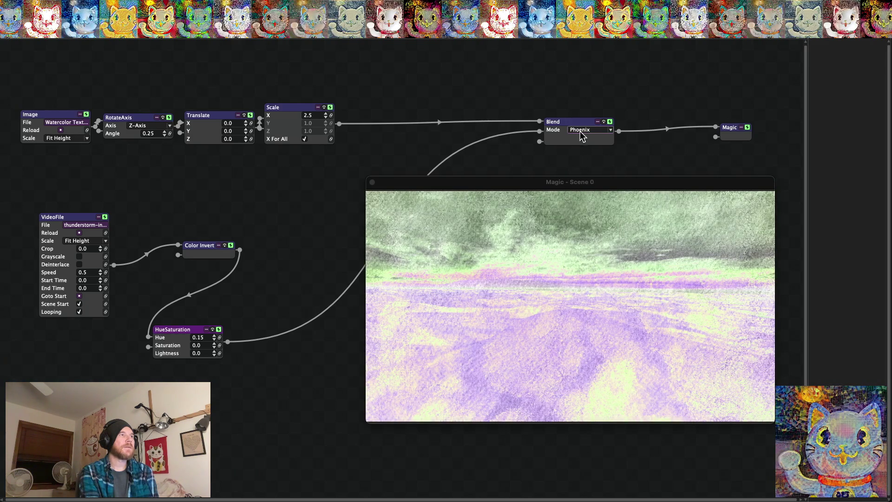
click(590, 130)
click(584, 186)
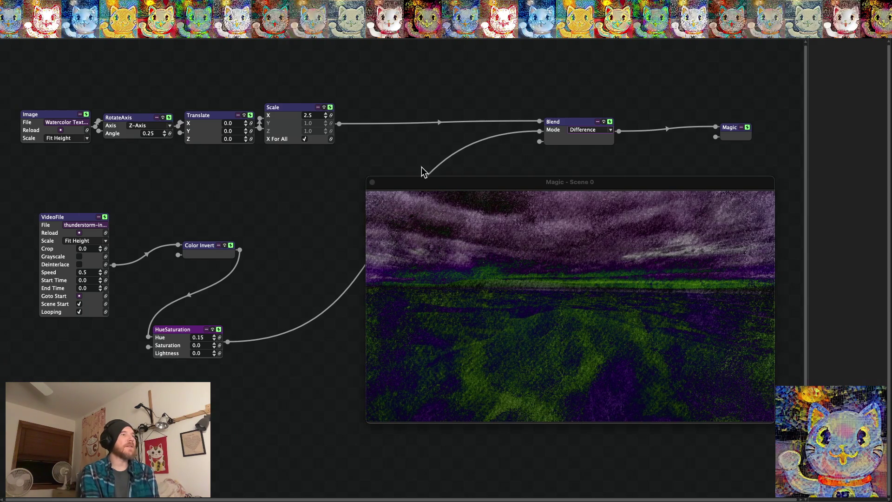
click(58, 5)
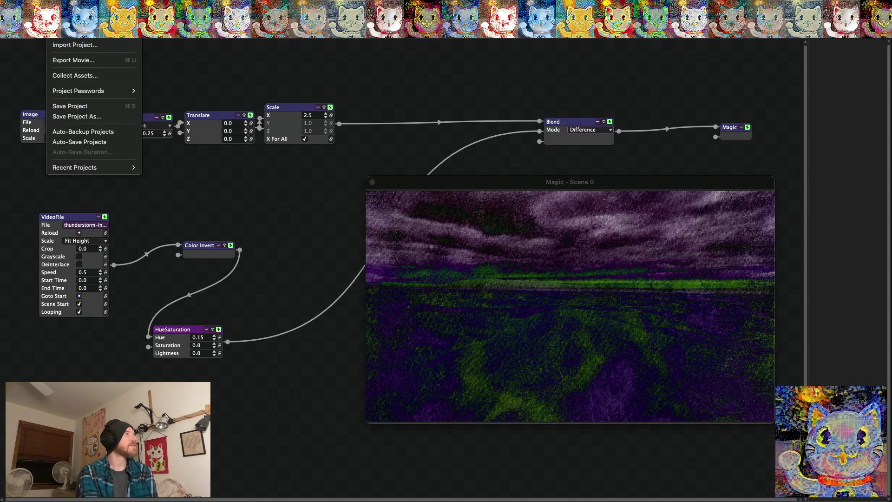
Save the project as a new file named 'Texture Watercolor Thunderstorm 2'.
click(86, 117)
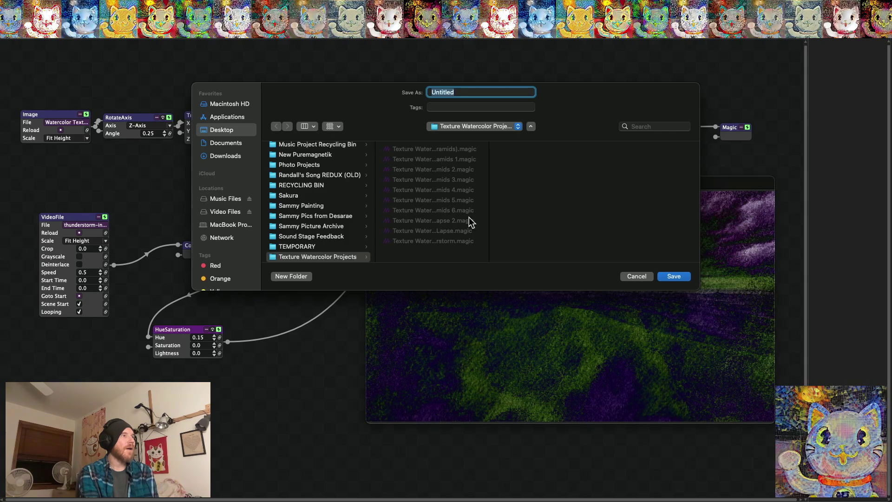
drag(490, 188, 616, 181)
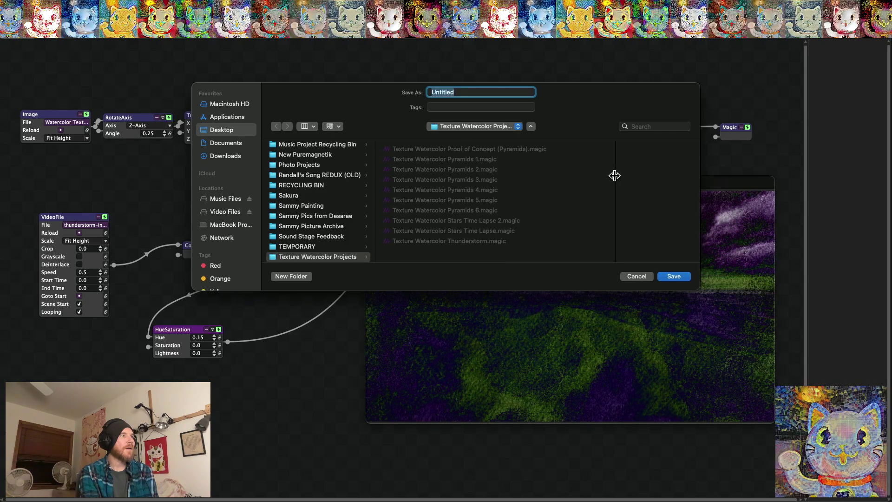
click(472, 241)
click(527, 92)
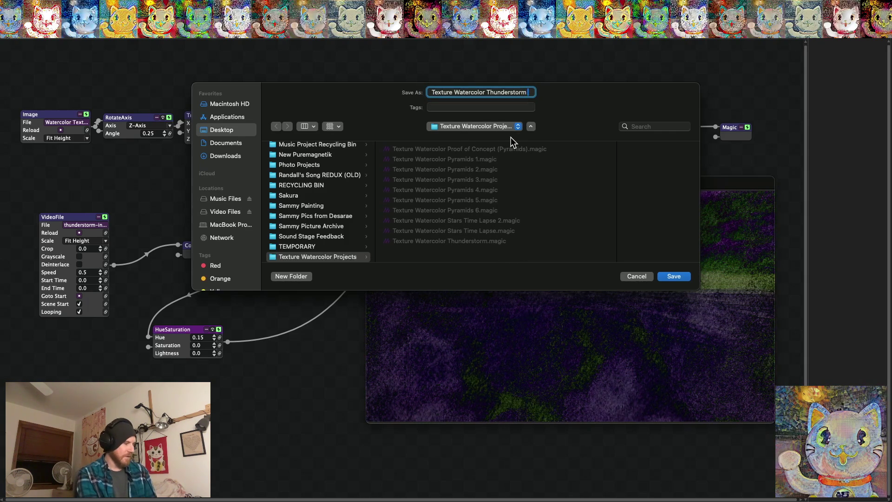
text(2)
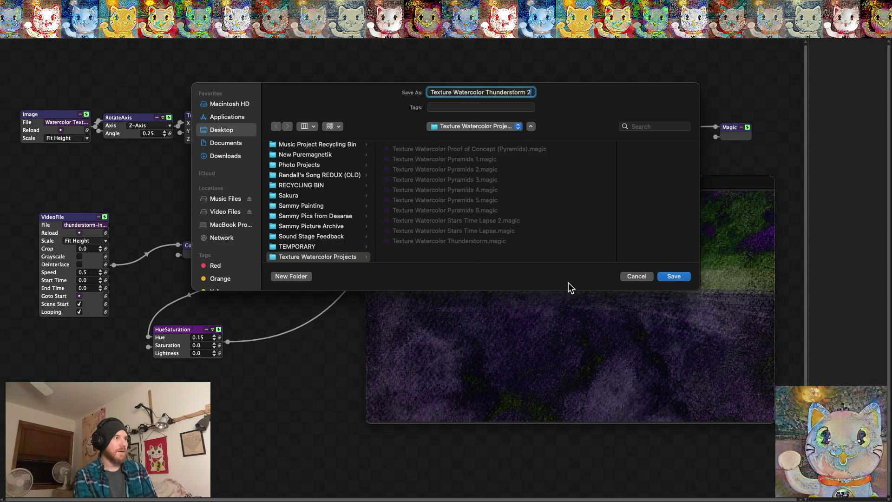
click(673, 278)
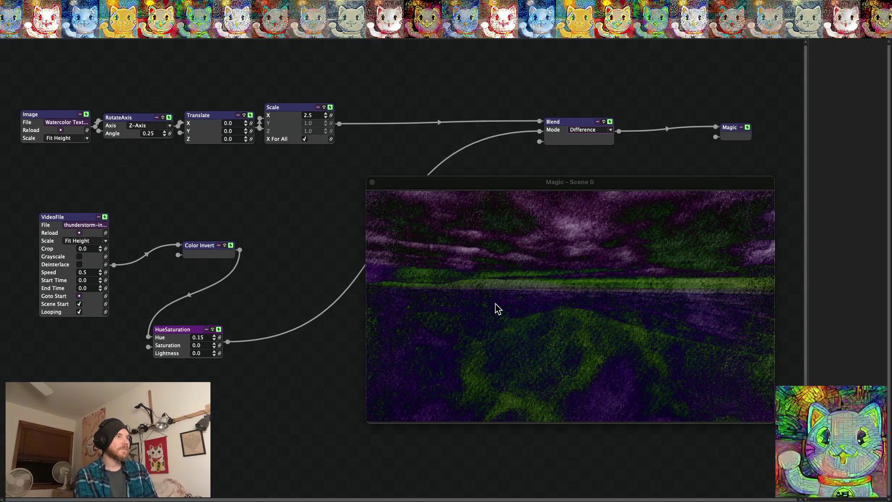
Load the night time-lapse clip into the VideoFile node in place of the thunderstorm video.
click(84, 226)
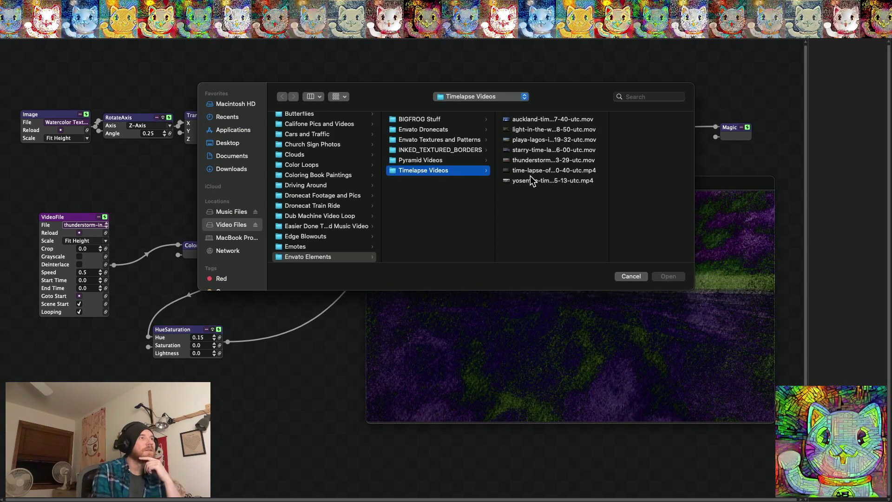
click(638, 277)
click(106, 226)
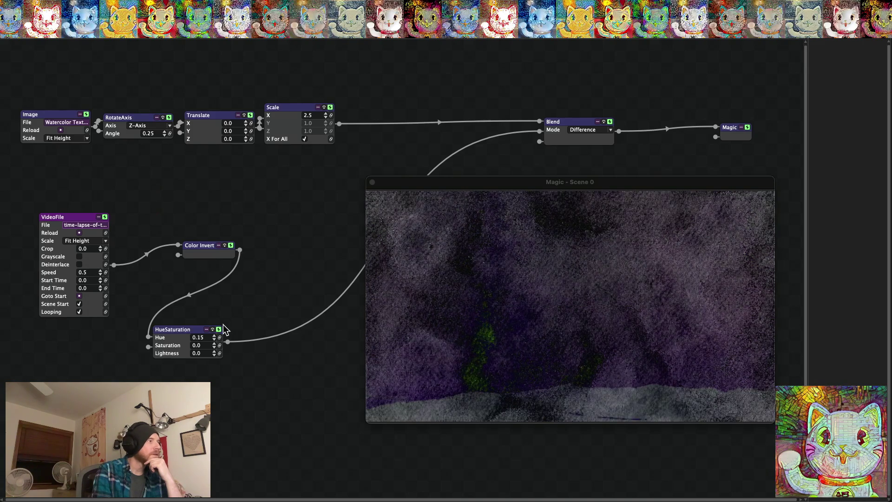
Rewire the Blend so VideoFile feeds its first input and the watercolor texture its second.
mouse_move(227, 341)
mouse_down()
mouse_move(255, 342)
mouse_move(247, 297)
mouse_up()
click(213, 293)
key(Delete)
mouse_move(151, 248)
mouse_down()
mouse_move(161, 256)
mouse_move(551, 135)
mouse_move(540, 132)
mouse_up()
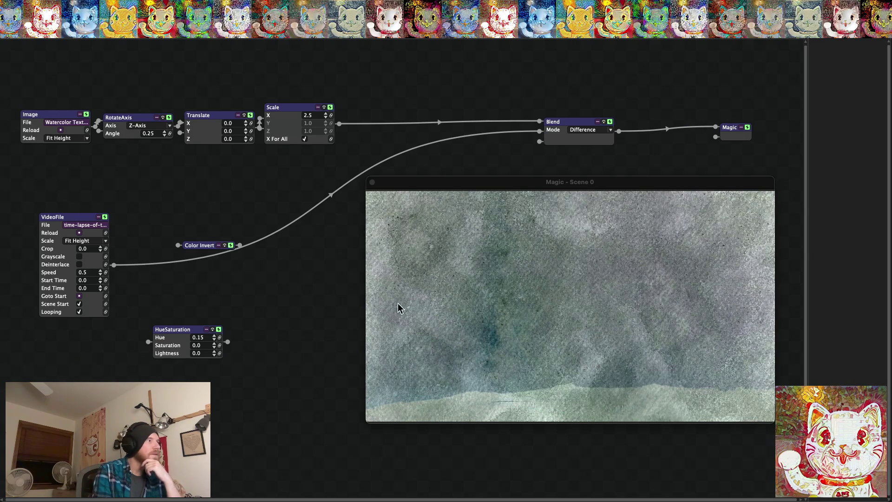
click(589, 133)
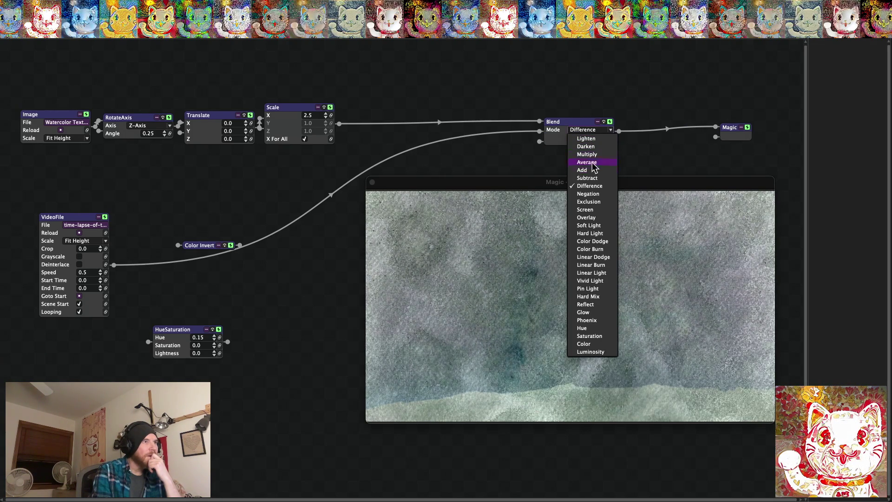
click(507, 135)
mouse_move(507, 135)
mouse_down()
mouse_move(418, 175)
mouse_move(385, 167)
mouse_move(545, 126)
mouse_move(487, 60)
mouse_up()
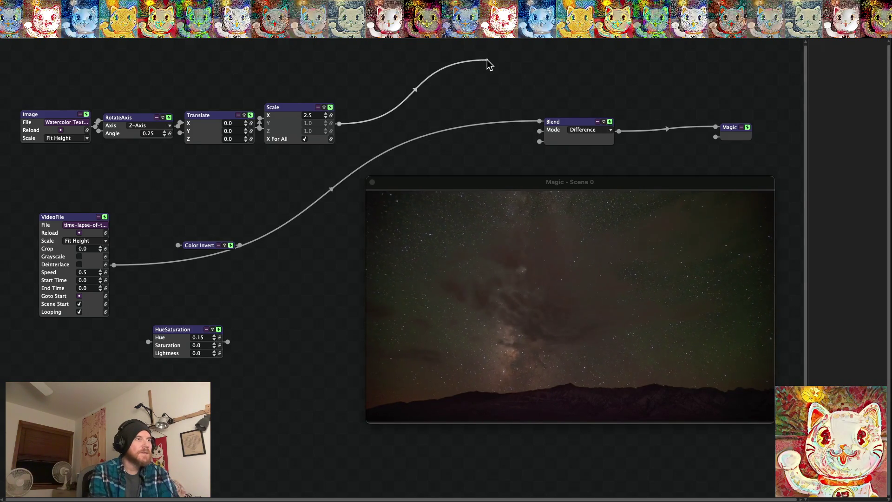
drag(488, 60, 539, 132)
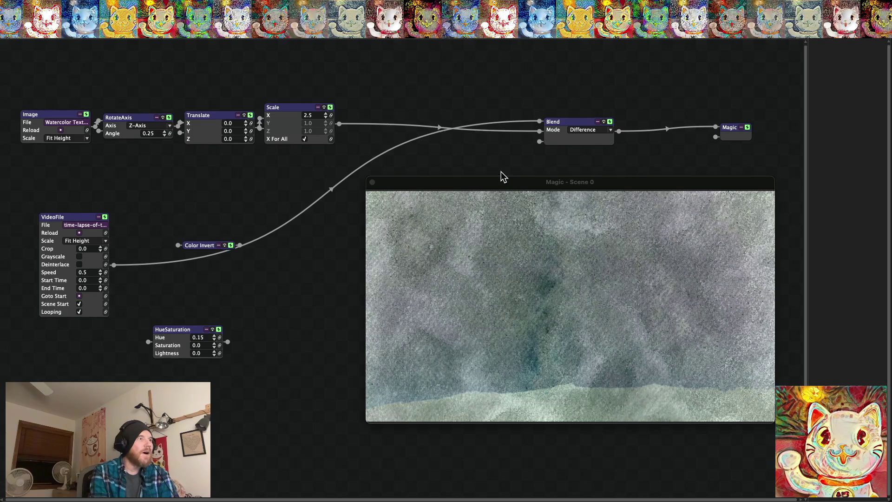
Try Subtract, Add and Phoenix, then return the Blend to Difference, fed from Color Invert.
click(587, 131)
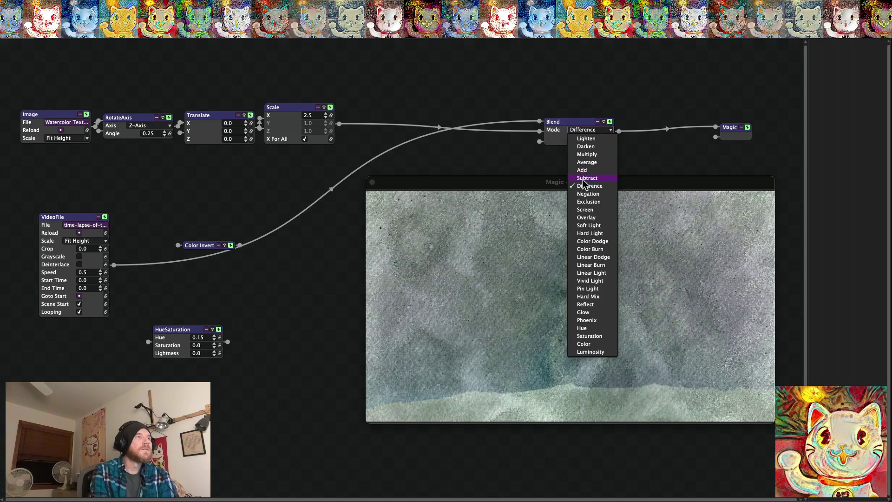
click(587, 174)
click(588, 131)
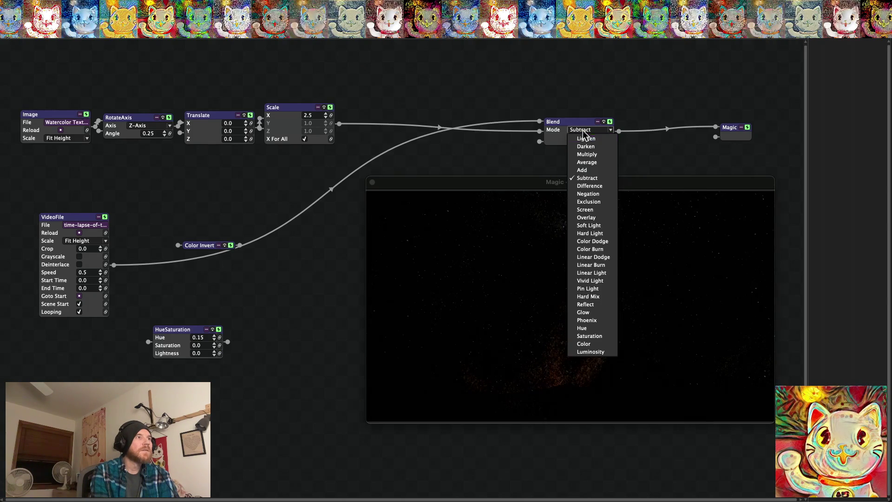
click(586, 175)
click(588, 131)
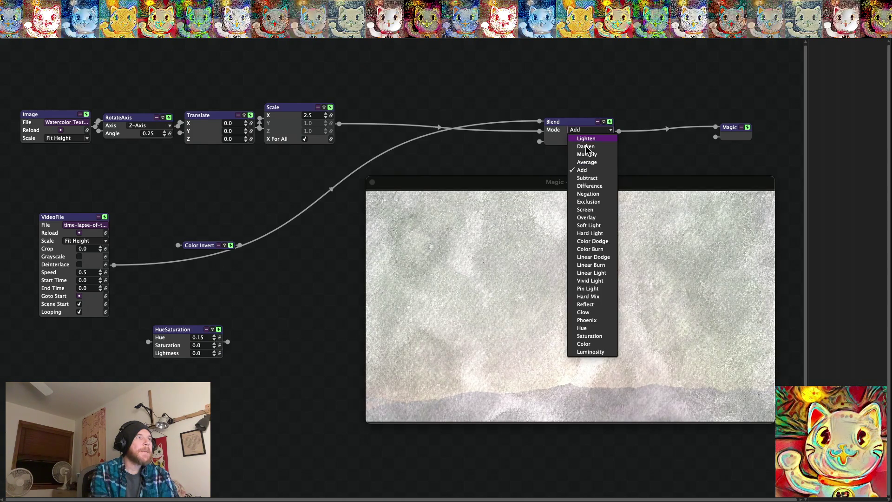
click(591, 321)
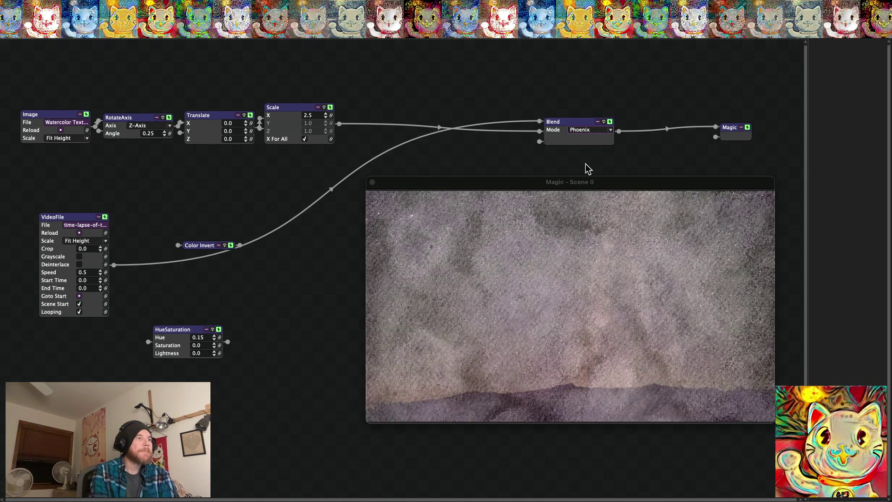
click(588, 130)
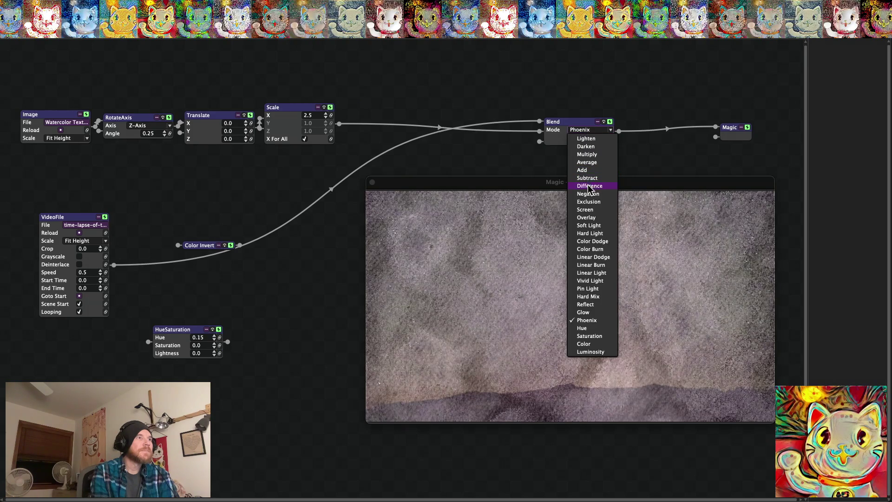
click(590, 186)
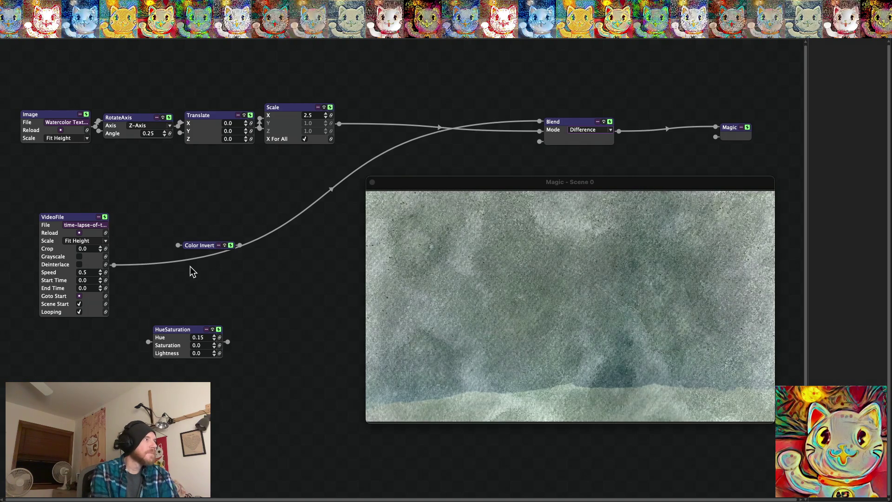
drag(199, 254, 238, 245)
Feed the video into Color Invert and load the next watercolor texture with the moon circle.
drag(178, 245, 114, 266)
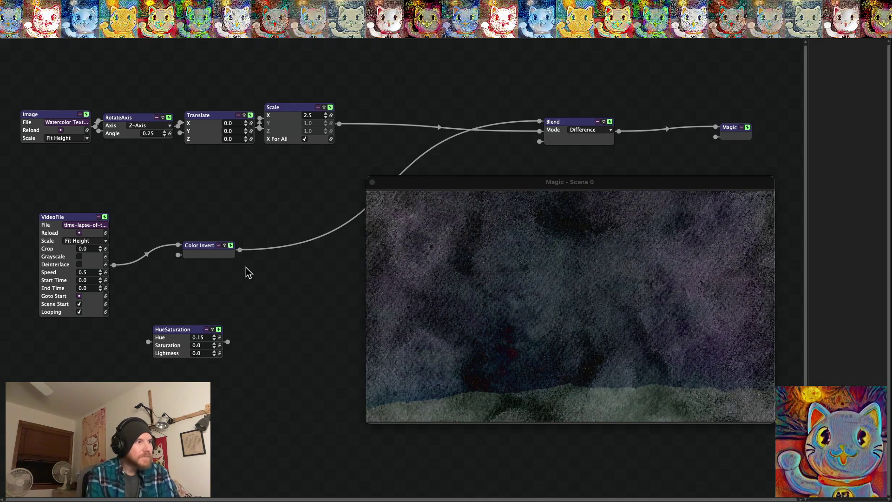
click(88, 124)
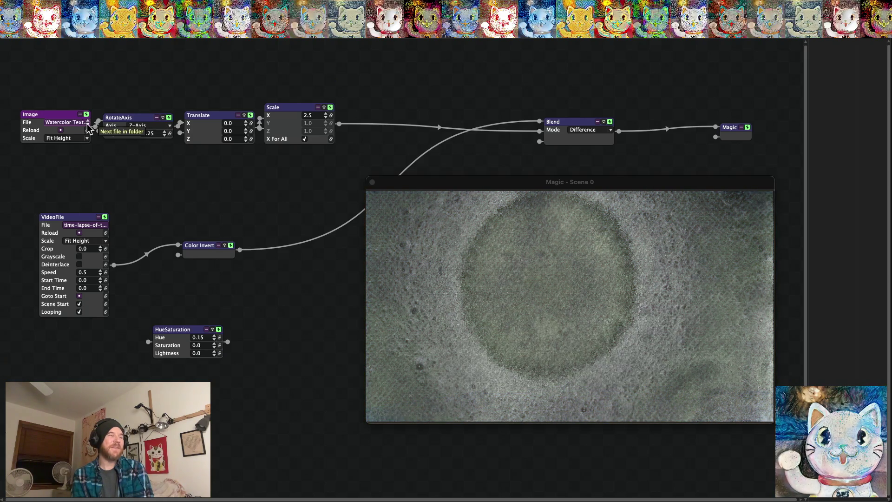
Step through two more watercolor textures, previewing each full screen, ending on the brown mottled one.
click(88, 124)
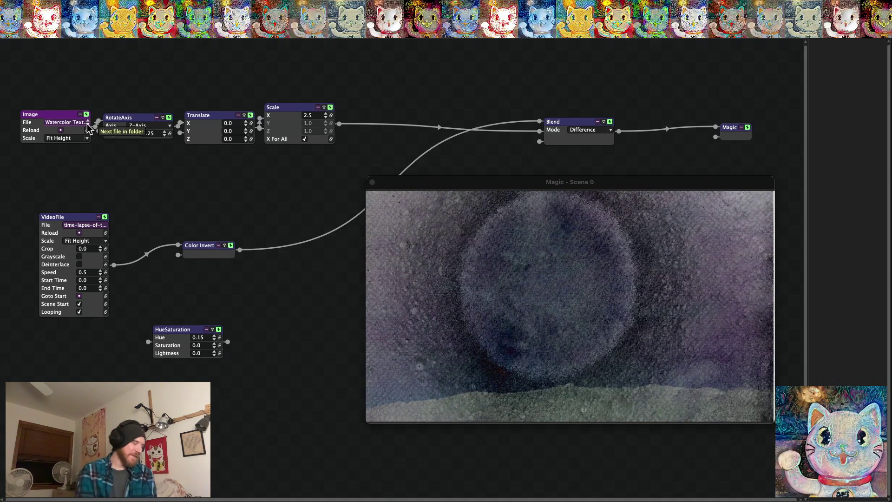
key(ctrl+f)
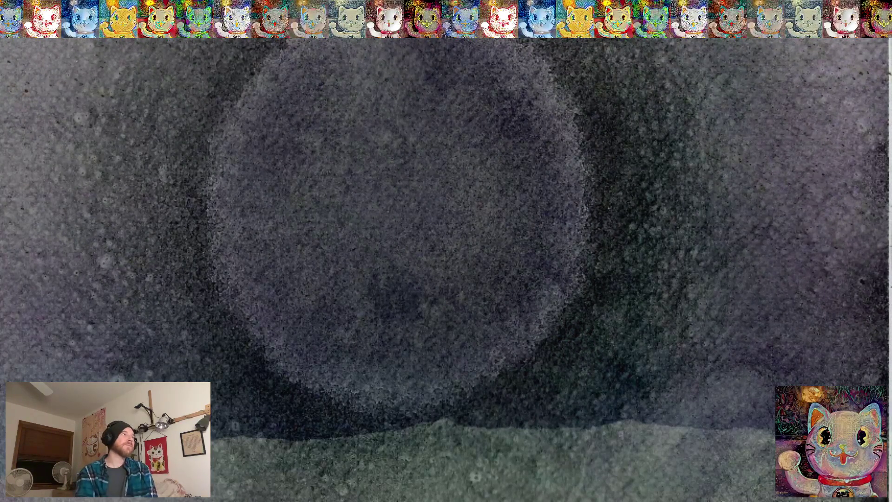
key(Escape)
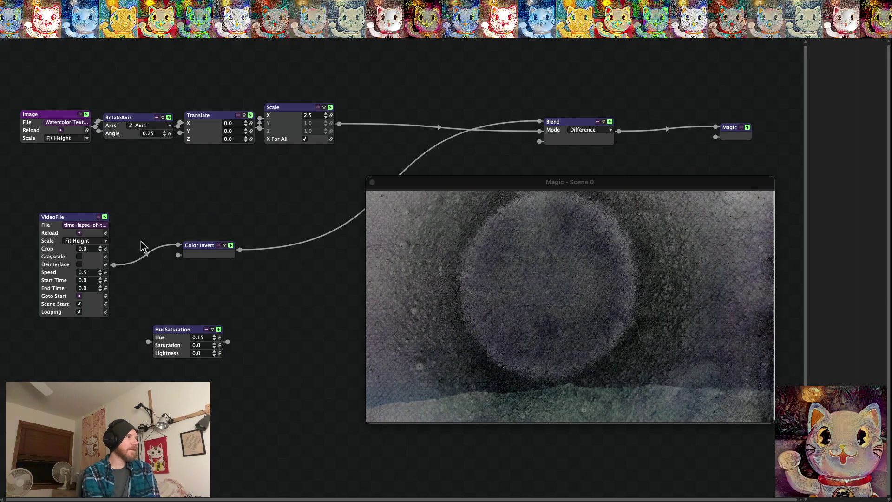
click(88, 123)
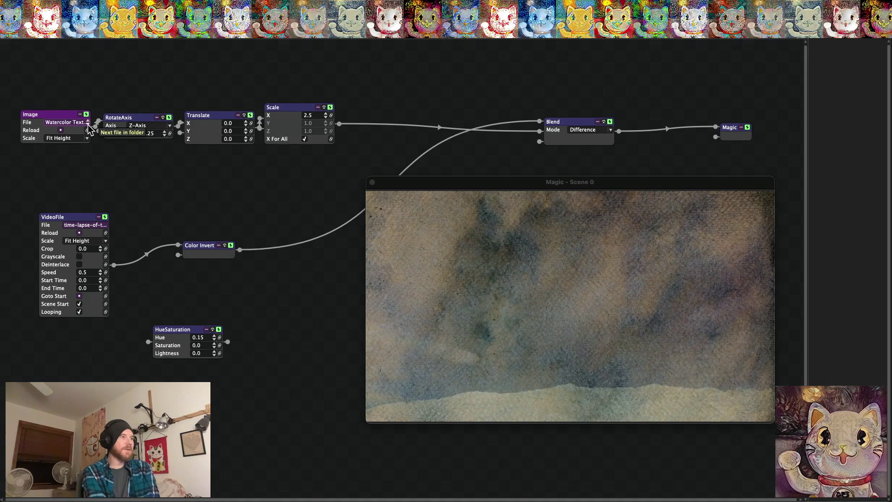
key(super+f)
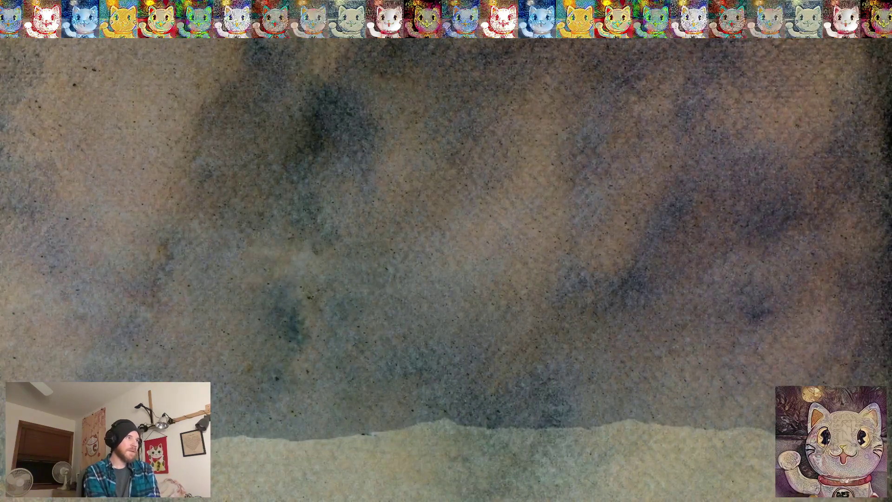
key(super+f)
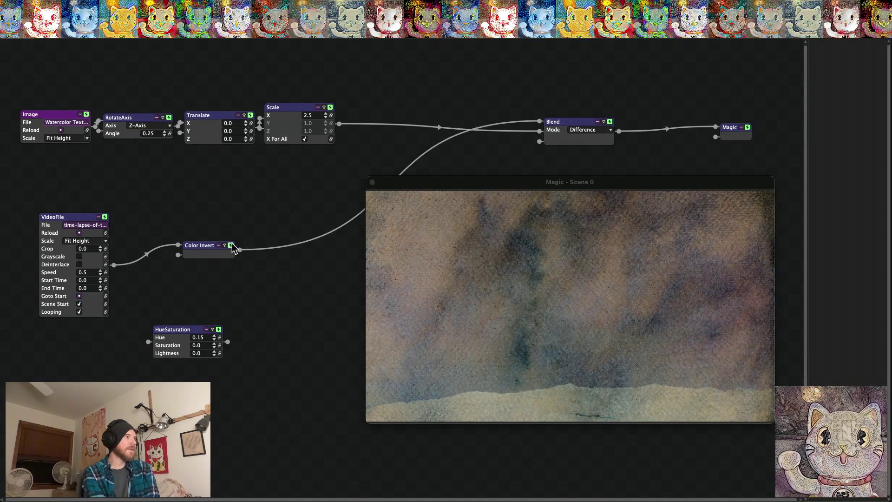
Swap Color Invert for HueSaturation, wiring VideoFile → HueSaturation → Blend's first input.
mouse_move(183, 250)
mouse_down()
mouse_move(156, 253)
mouse_move(137, 278)
mouse_up()
mouse_move(247, 244)
mouse_down()
mouse_move(236, 266)
mouse_move(115, 266)
mouse_up()
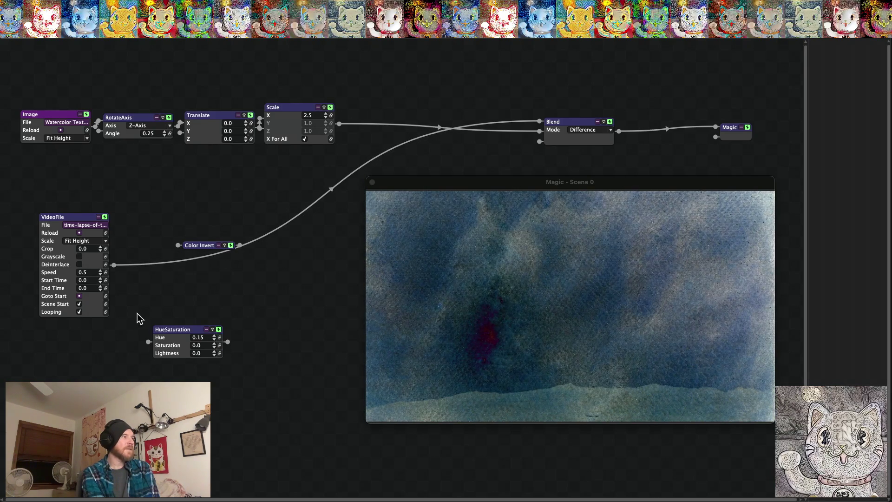
drag(178, 328, 161, 285)
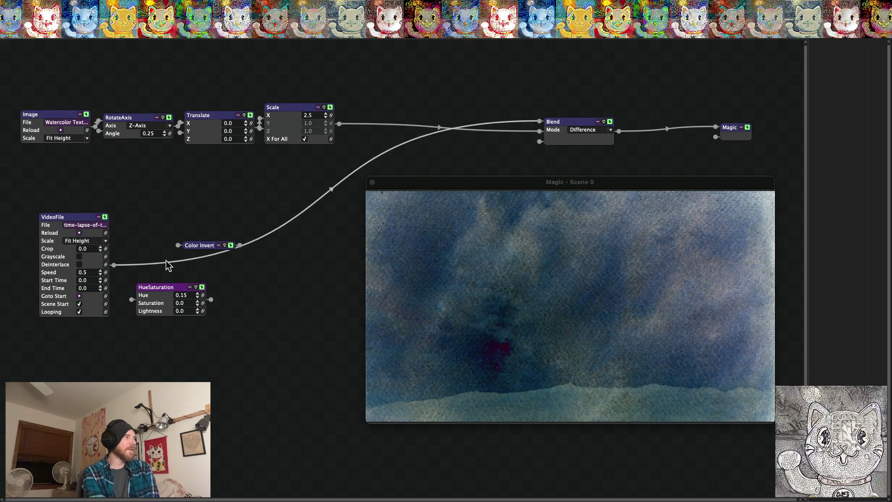
drag(113, 265, 211, 299)
drag(132, 299, 114, 265)
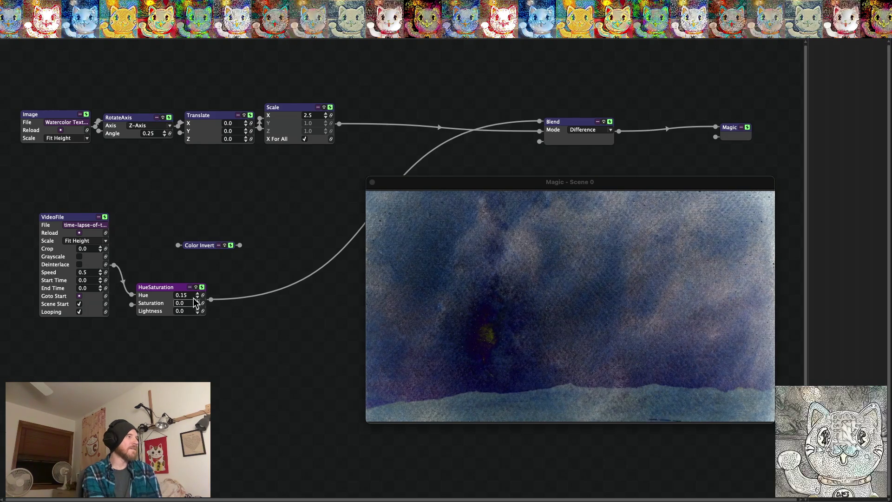
click(203, 295)
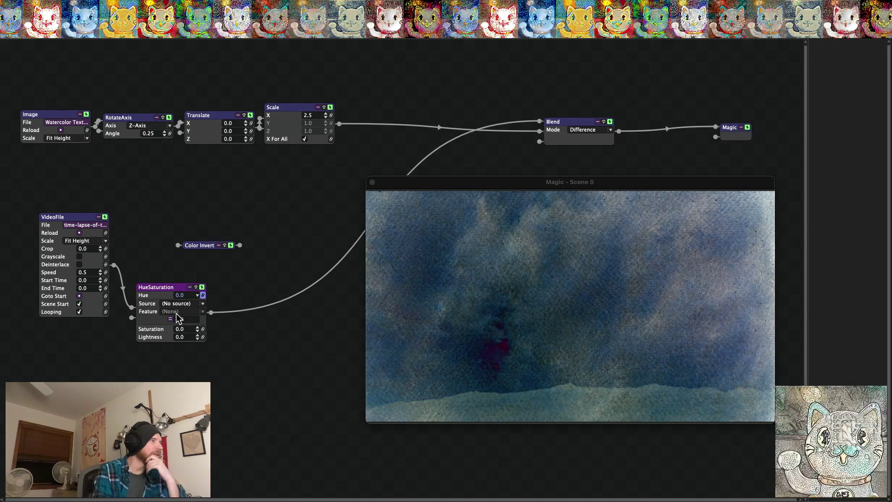
Drive HueSaturation's Hue with a Triangle Oscillator at rate 0.19.
click(170, 319)
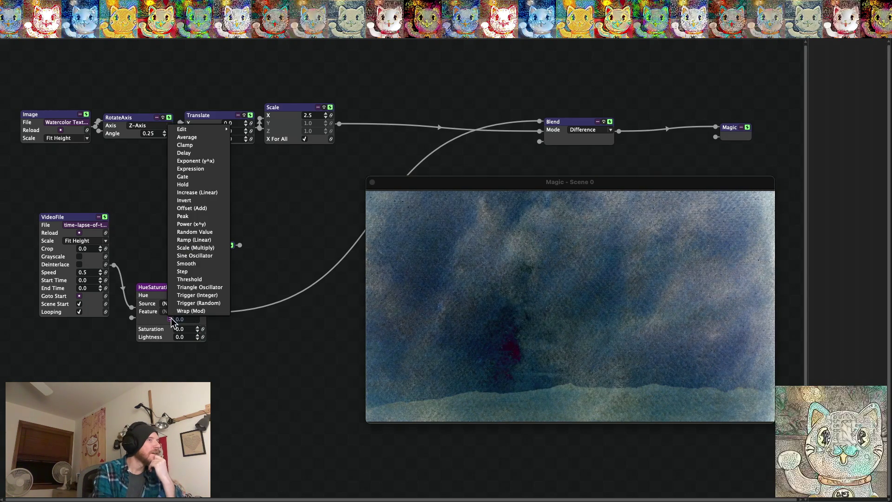
click(193, 286)
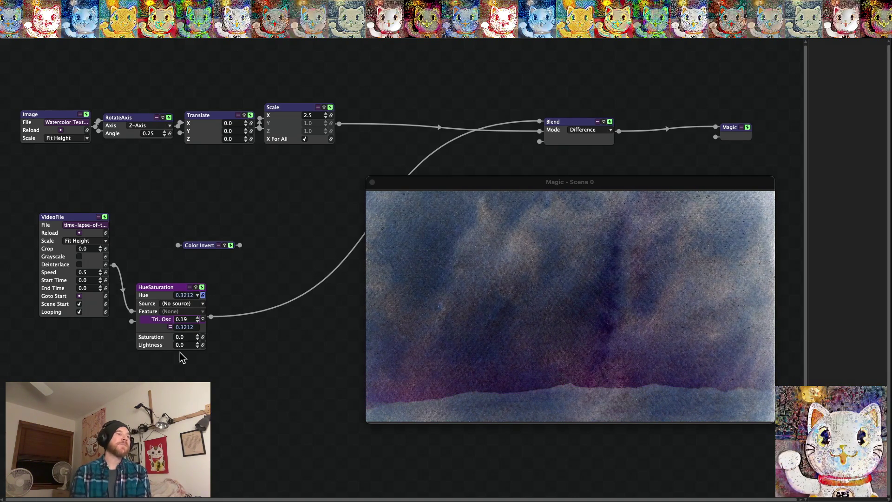
key(super+f)
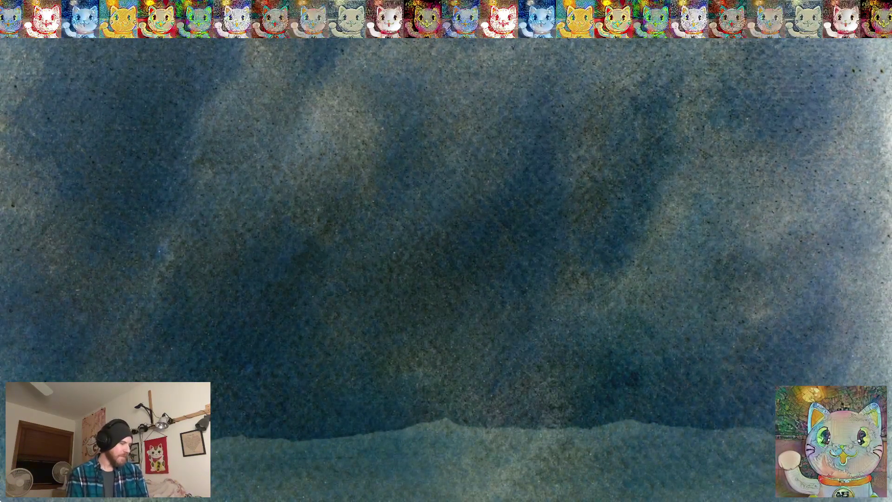
Exit the fullscreen output back to the node graph with the scene preview windowed.
key(Escape)
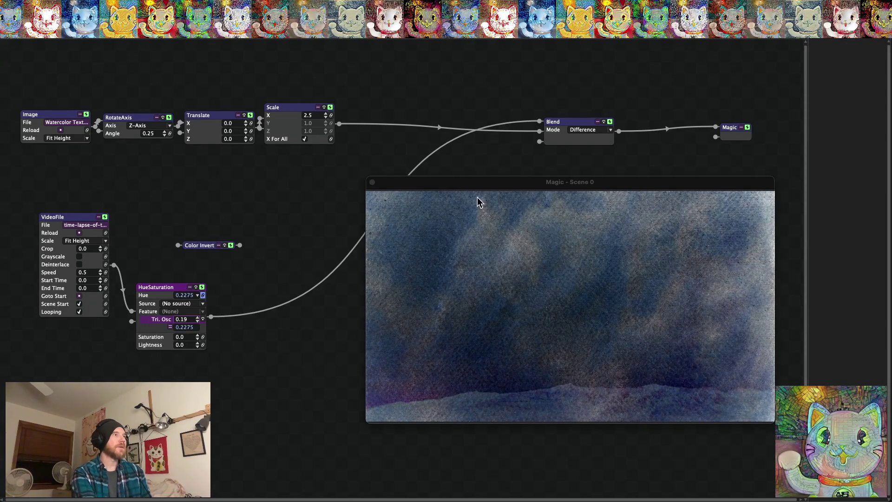
Move the 'Magic - Scene 0' preview window down and to the left.
mouse_move(476, 184)
mouse_down()
mouse_move(341, 193)
mouse_move(395, 194)
mouse_up()
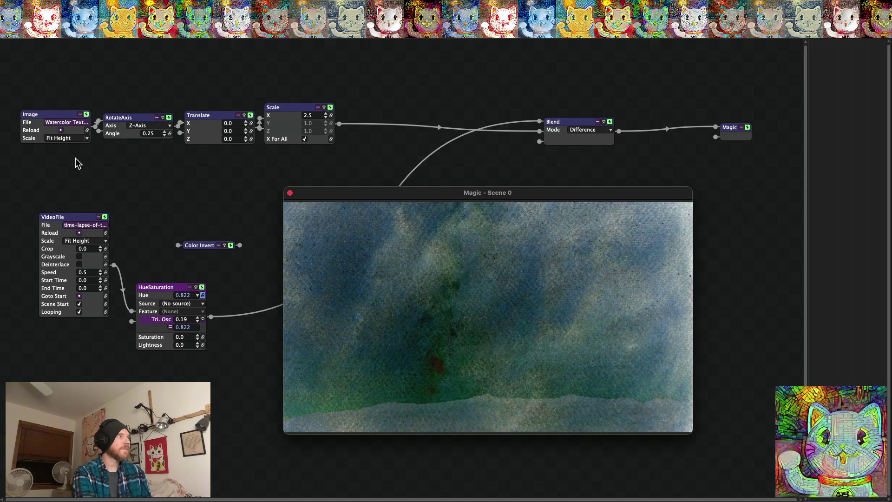
click(53, 33)
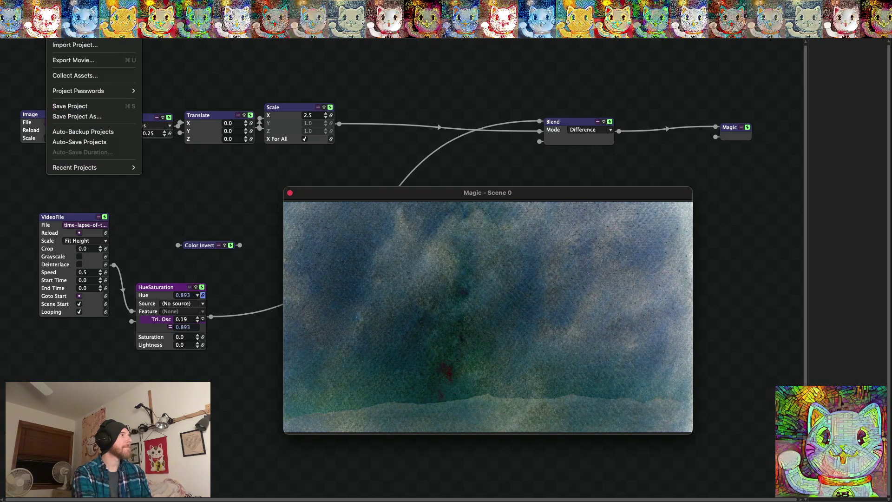
Start Save Project As and select 'Thunderstorm 2' in the file name for replacement.
click(73, 116)
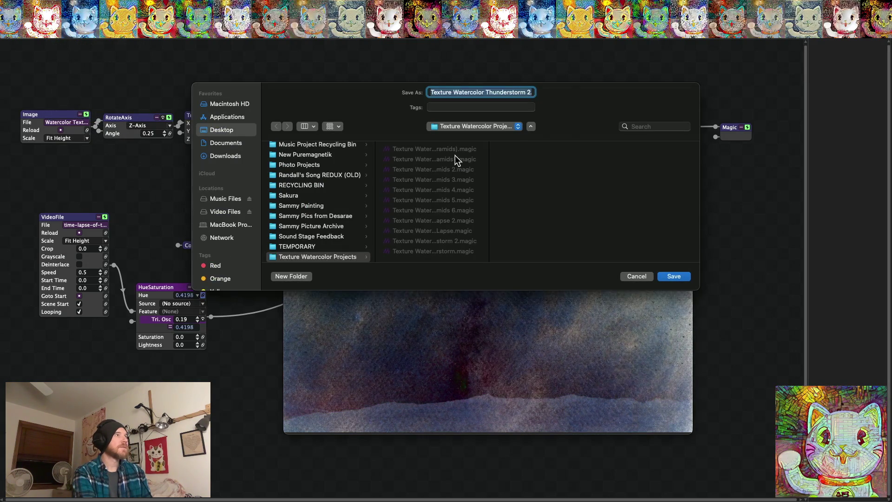
click(517, 93)
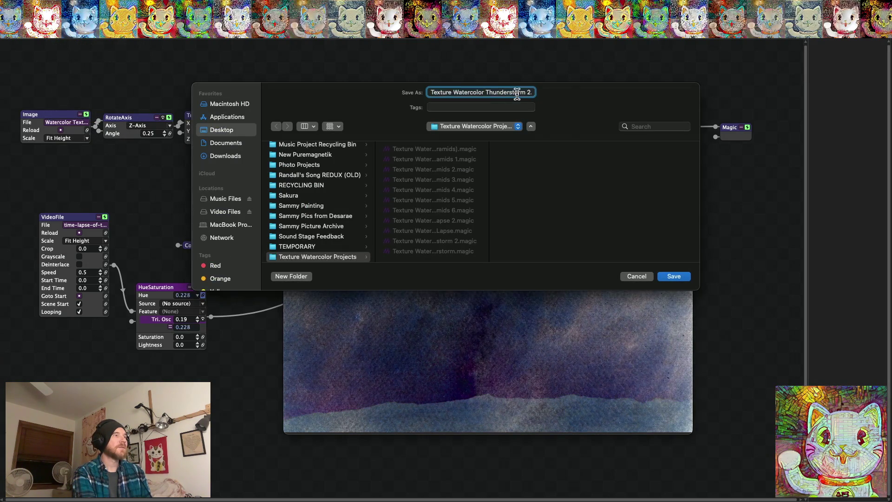
double_click(488, 92)
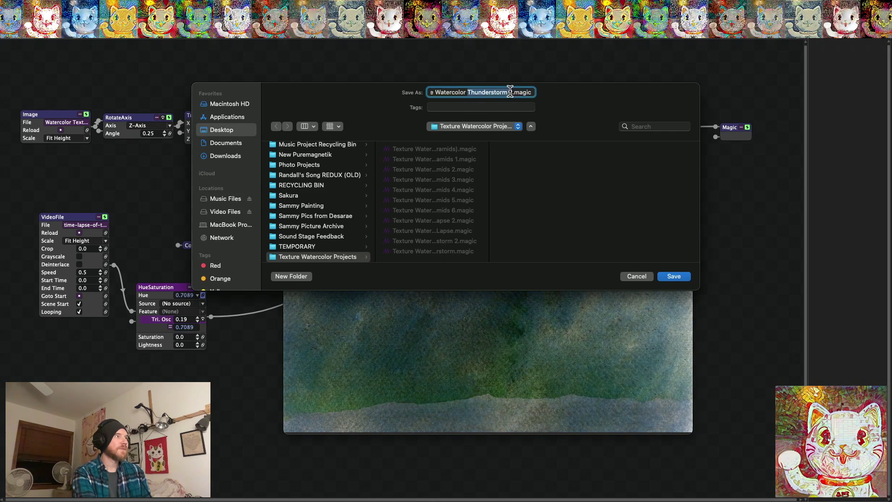
drag(489, 174, 575, 173)
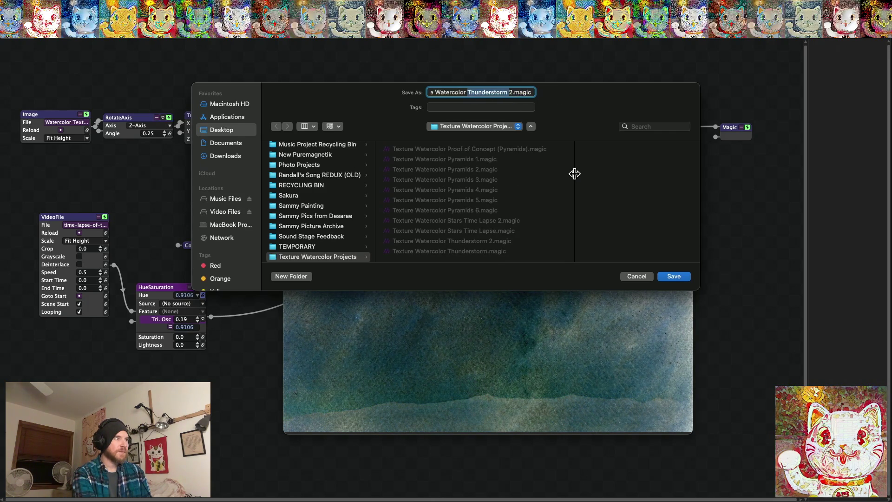
click(511, 92)
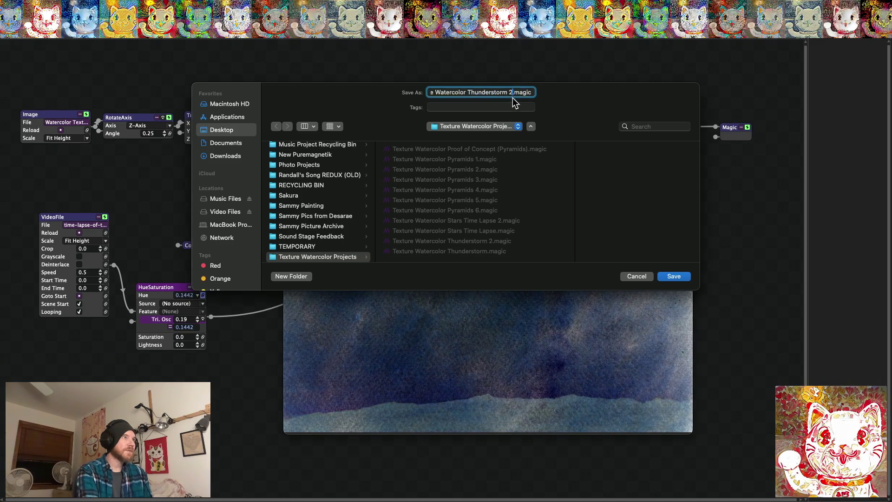
drag(516, 92, 468, 92)
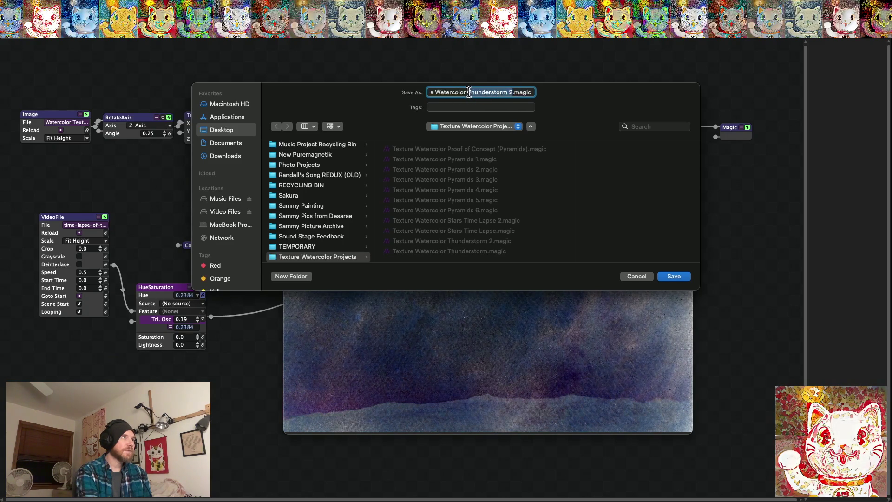
Replace it with 'Stars Timelapse 3', fix the 'Tomelapse' typo, and save the copy.
text(Stars Tom)
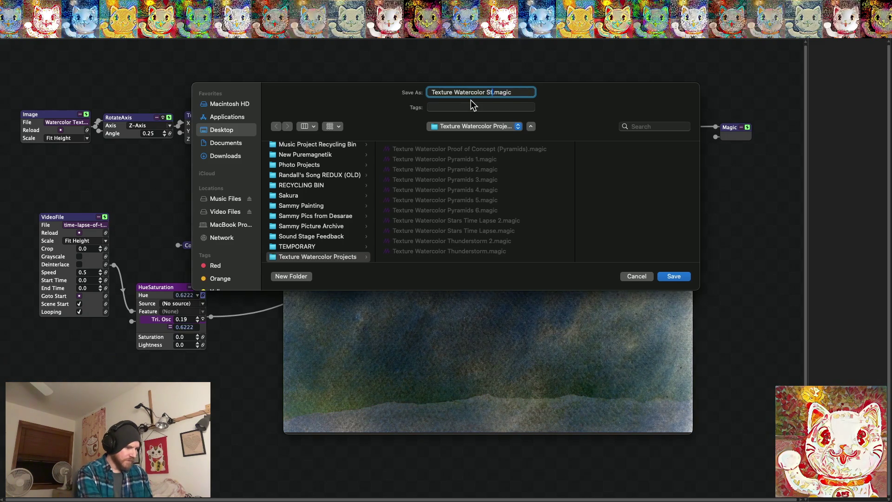
text(e)
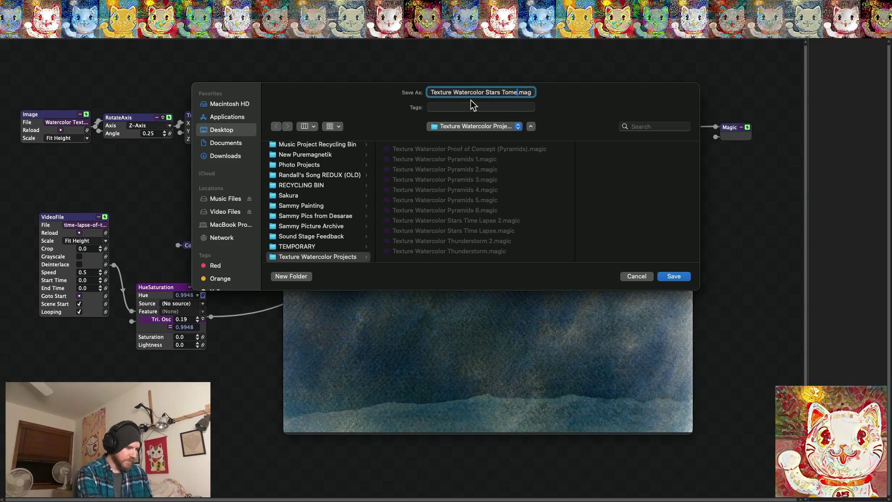
text(lapse 3)
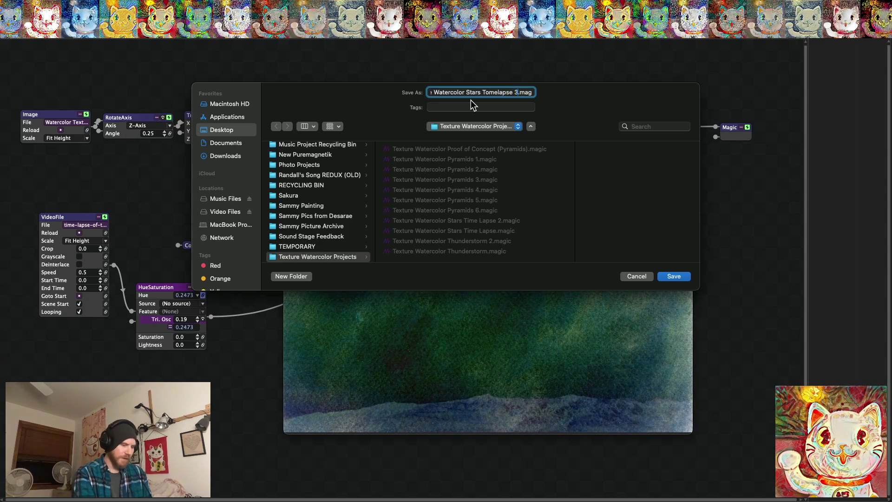
key(Left)
key(Left)
key(Left)
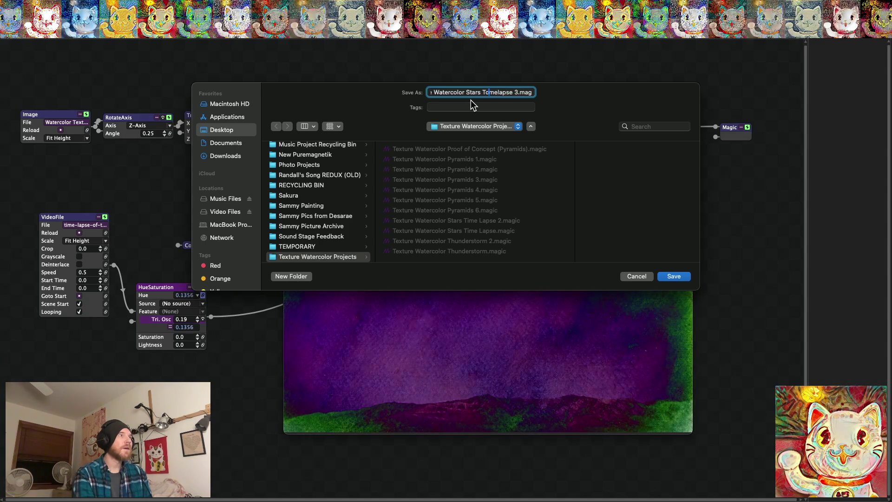
key(Delete)
text(i)
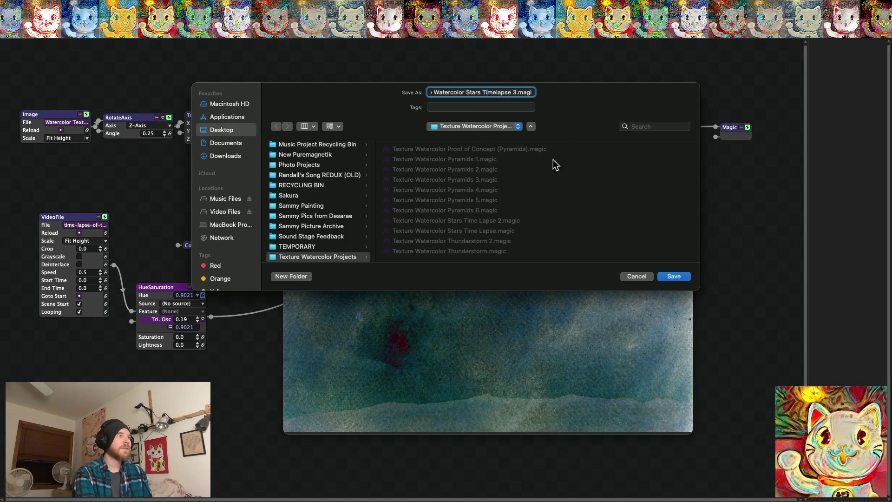
click(675, 276)
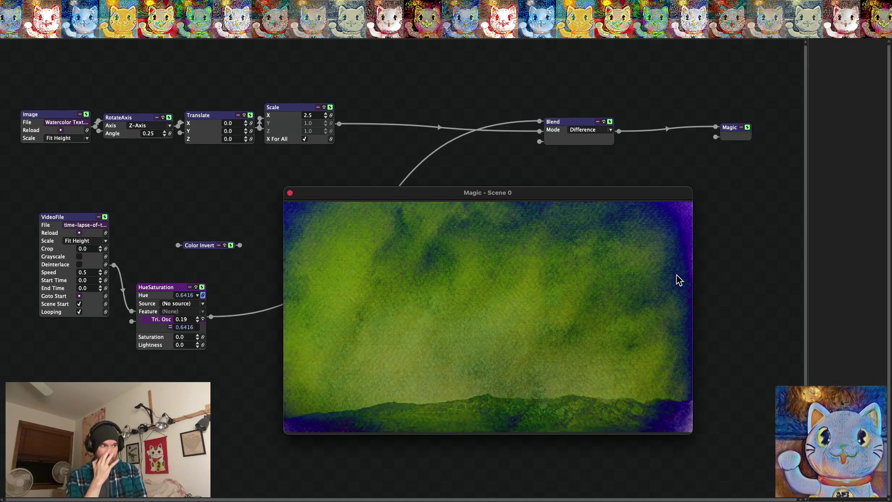
Make the Magic - Scene 0 preview fill the whole screen.
double_click(677, 274)
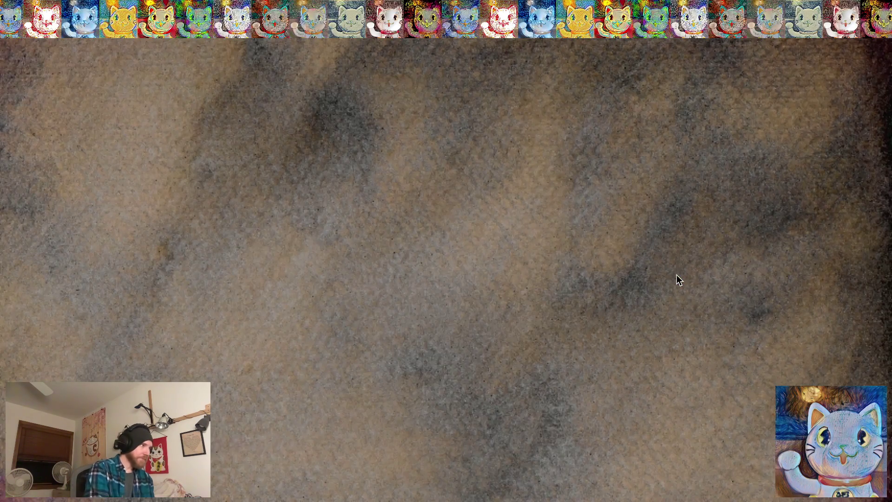
double_click(676, 277)
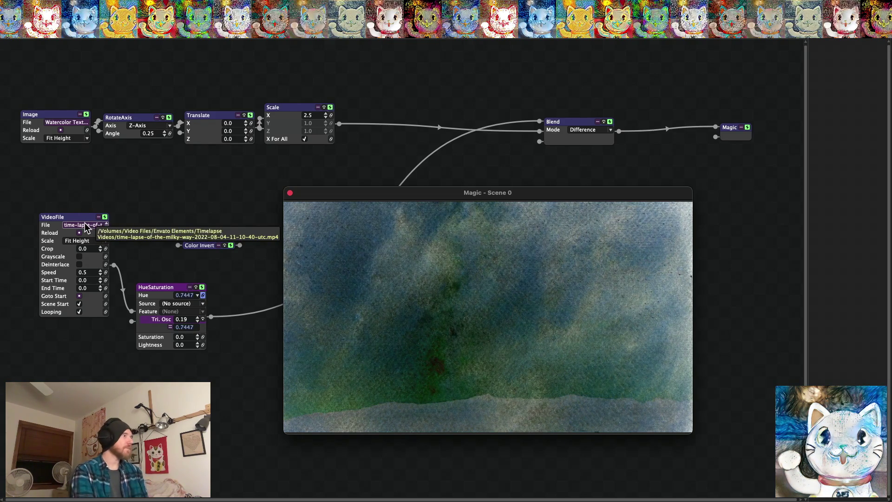
double_click(358, 227)
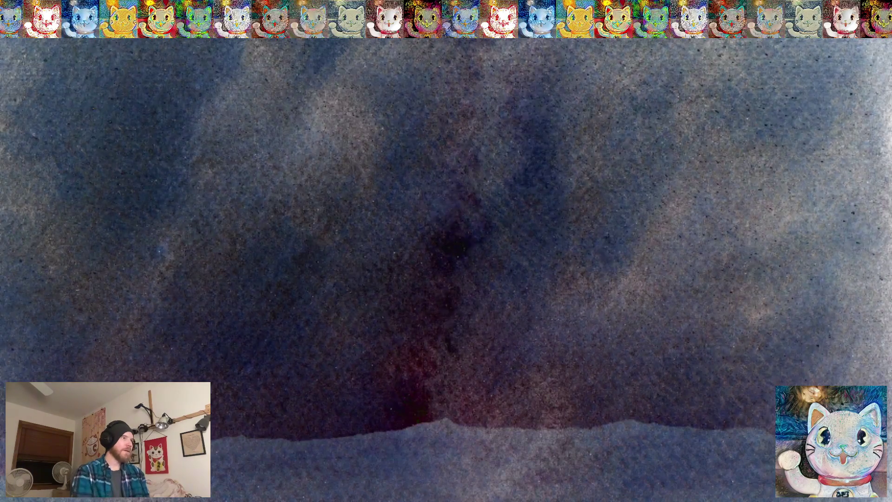
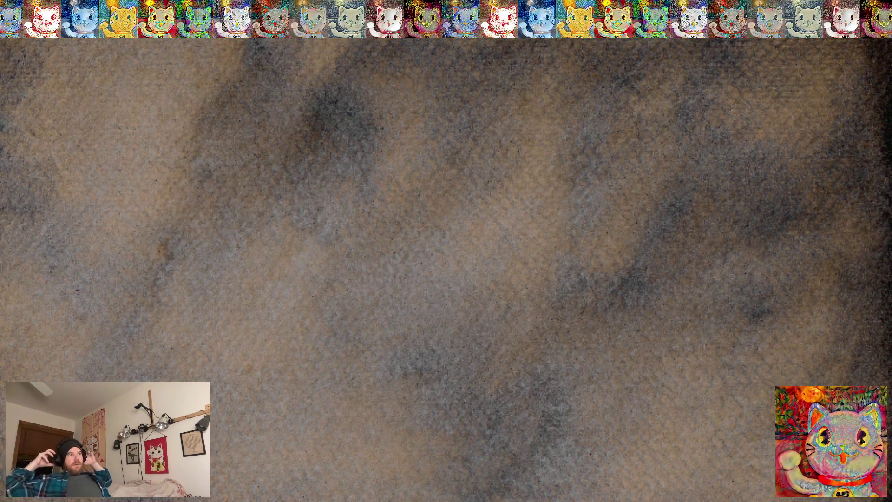
Exit fullscreen and load Cloud Time Lapse 1.mpg from Nature Videos and Pictures into the VideoFile node.
key(Escape)
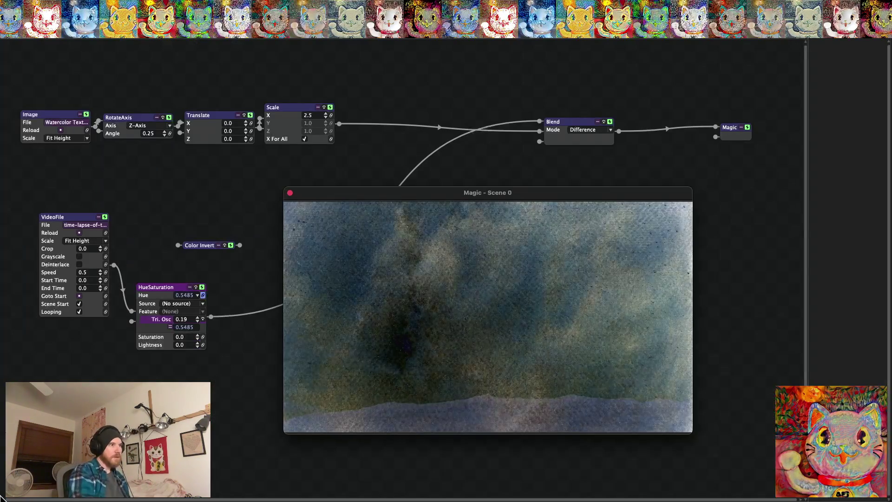
click(74, 225)
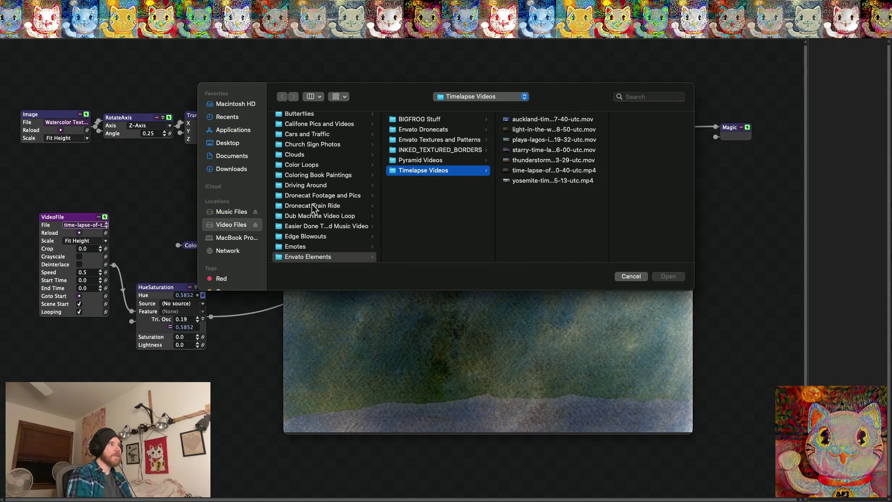
scroll(312, 204, up, 3)
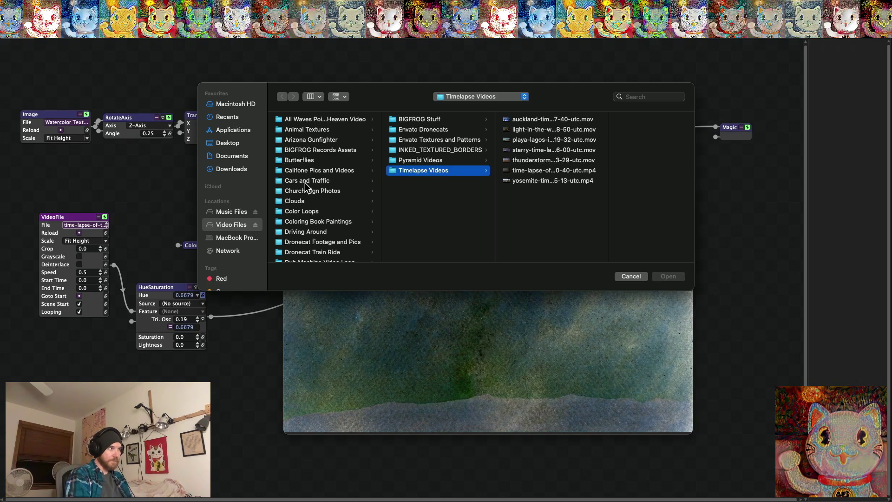
scroll(305, 185, down, 5)
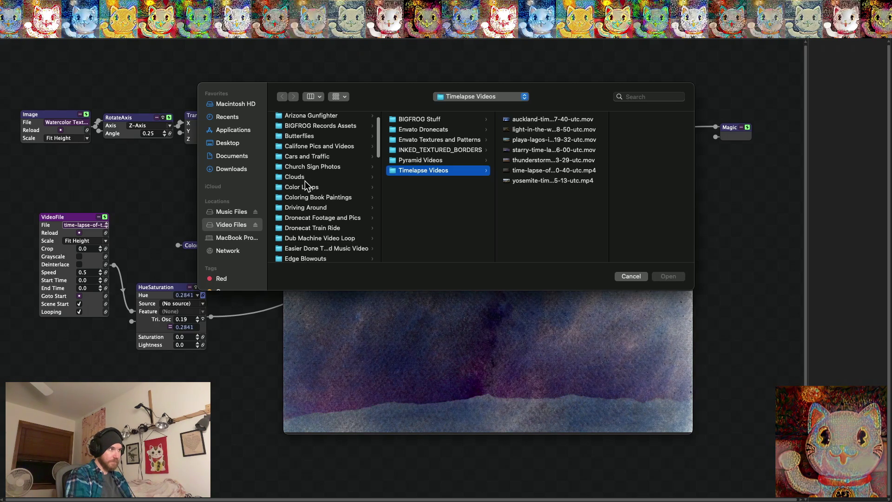
scroll(306, 183, down, 8)
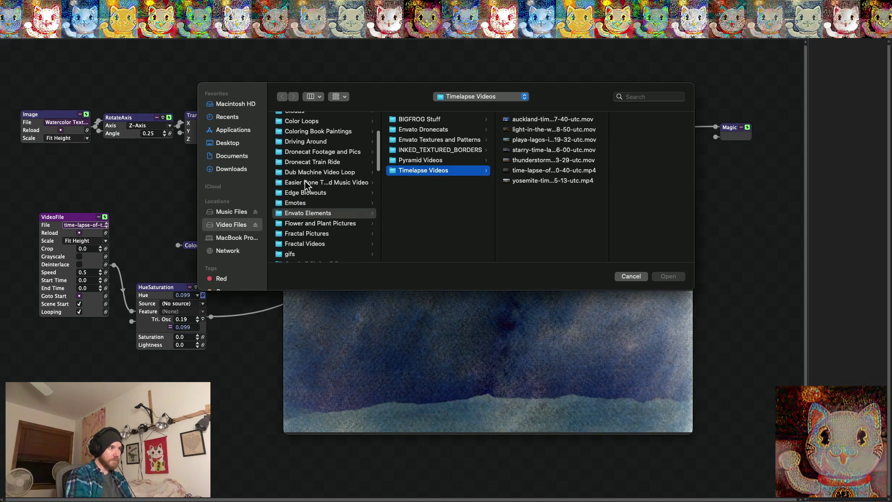
scroll(306, 183, down, 4)
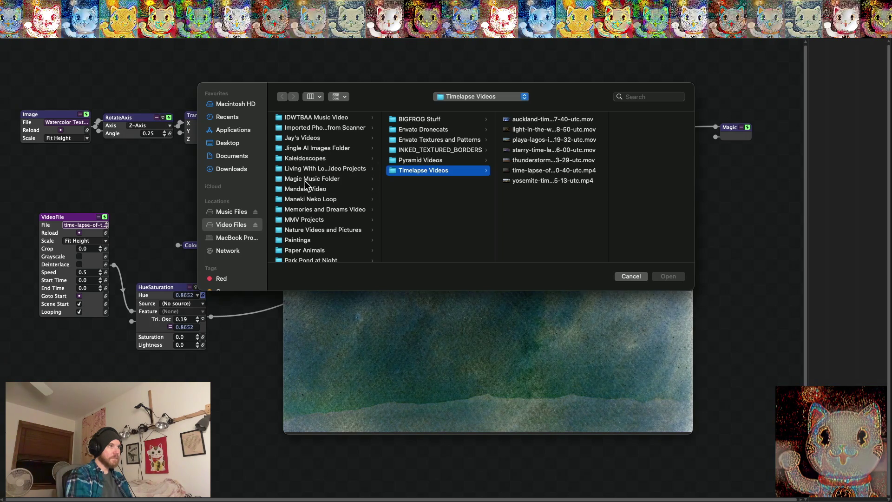
click(313, 228)
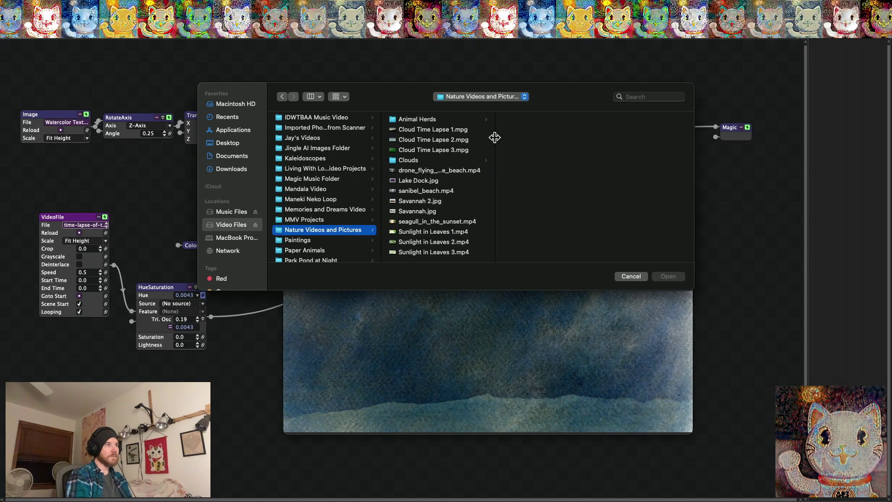
drag(495, 138, 517, 138)
click(422, 129)
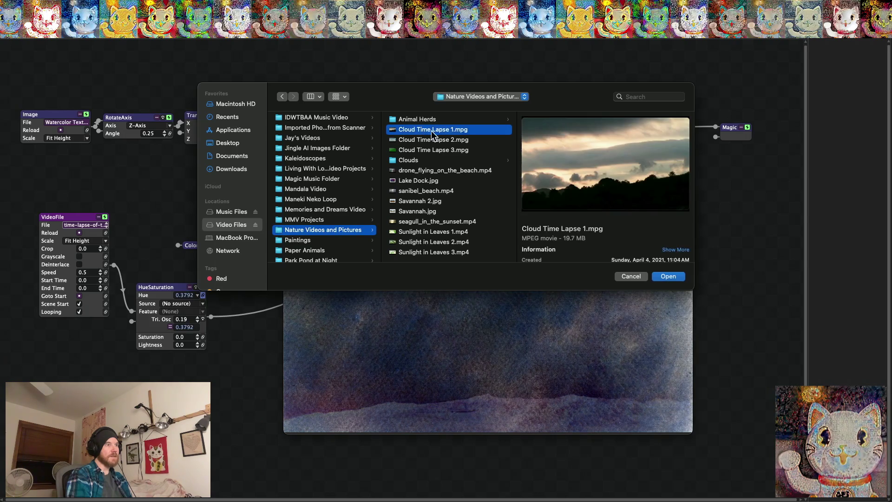
click(669, 277)
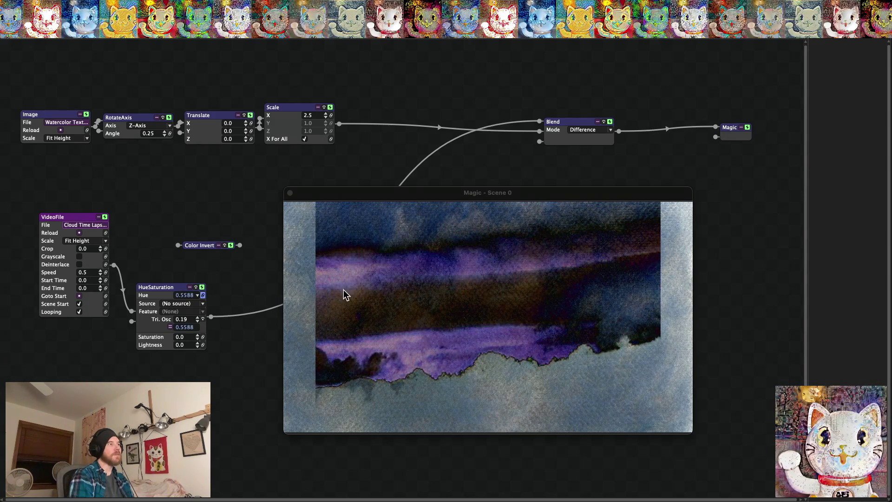
Unplug the watercolor Scale output from the Blend node's second input so only the clouds show.
drag(167, 289, 182, 298)
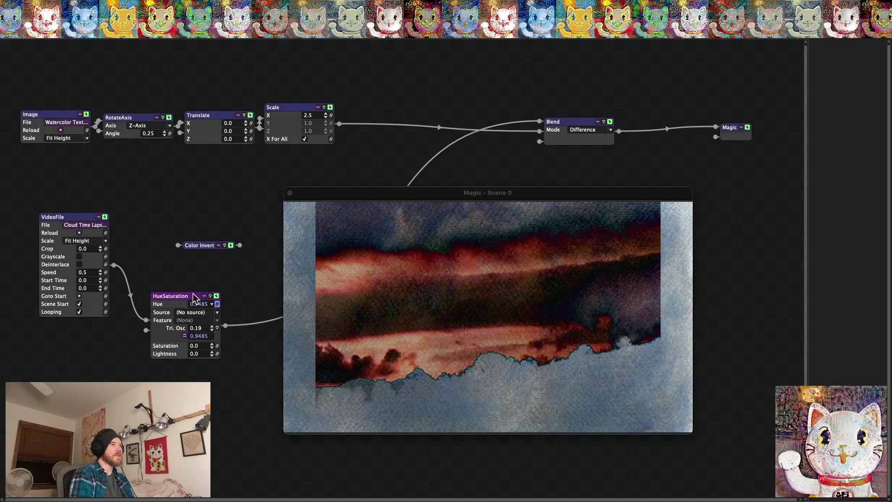
click(432, 194)
drag(432, 194, 438, 320)
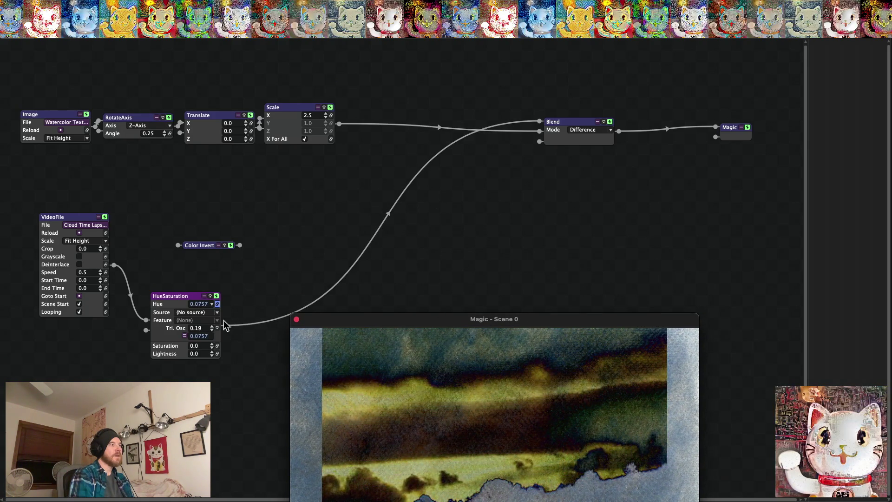
drag(514, 129, 519, 182)
drag(519, 319, 488, 169)
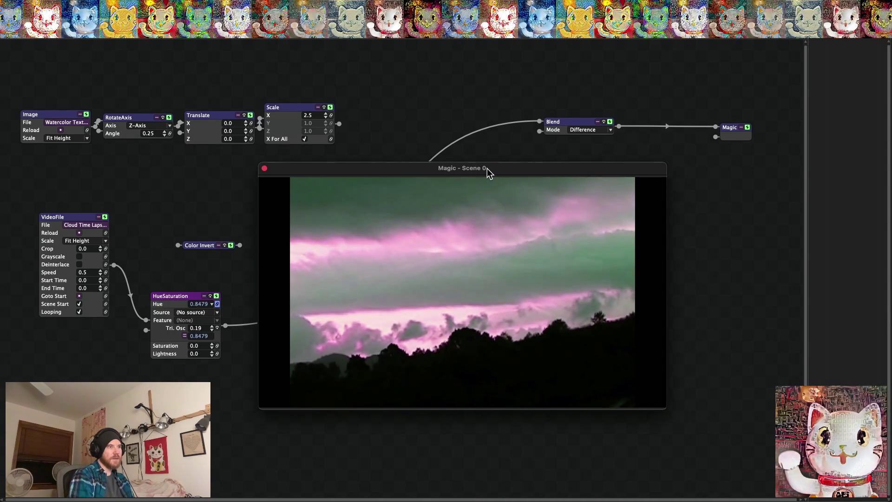
double_click(487, 169)
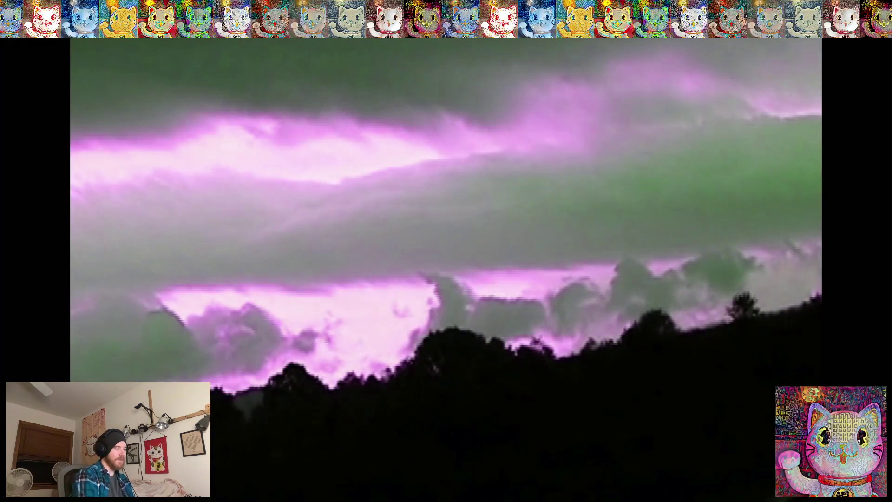
key(Escape)
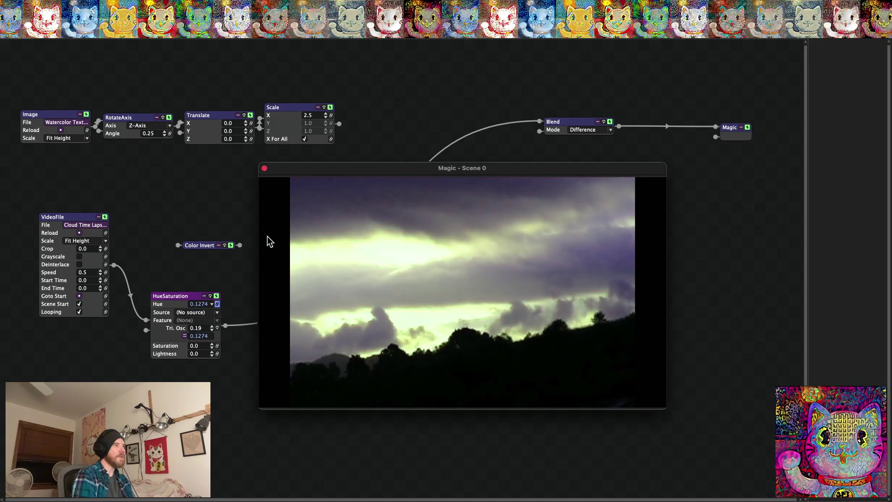
drag(314, 169, 393, 180)
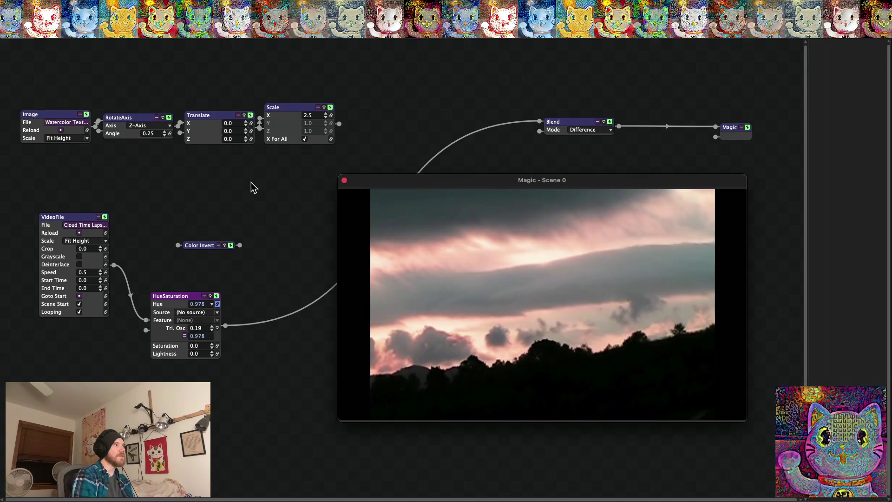
right_click(276, 111)
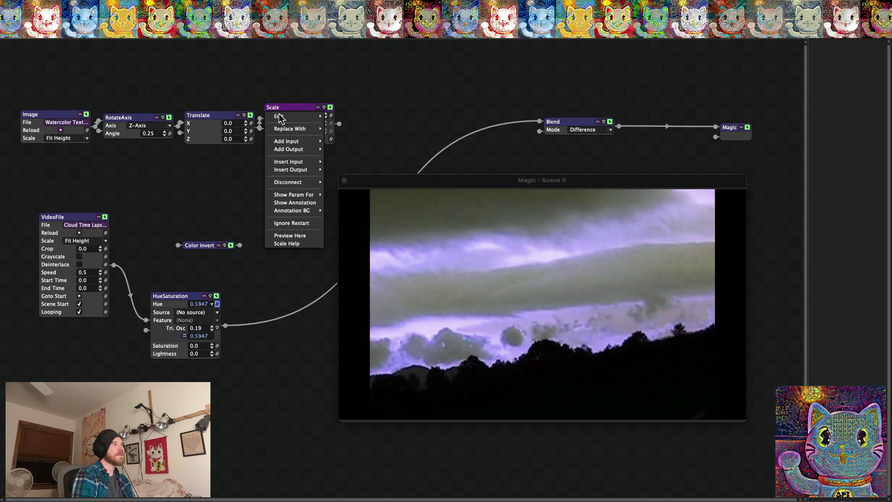
Copy and paste the Scale node, then wire the copy between HueSaturation and the Blend input.
mouse_move(300, 120)
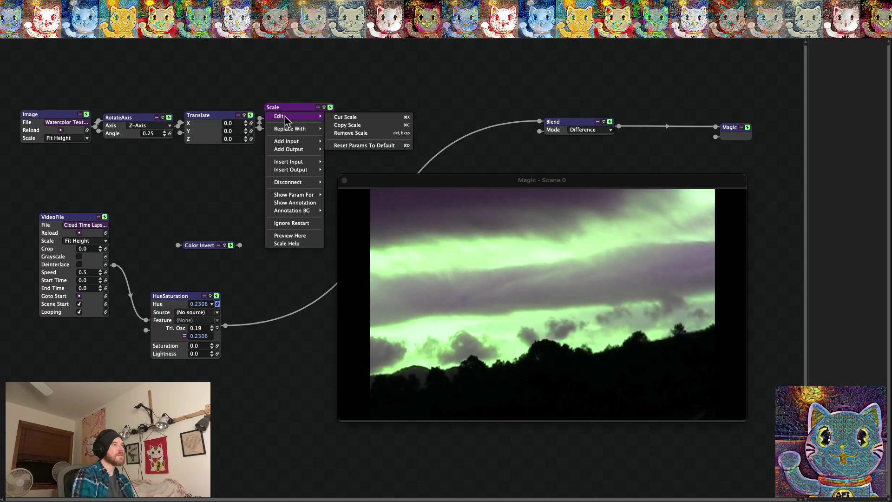
click(347, 125)
right_click(253, 293)
click(267, 294)
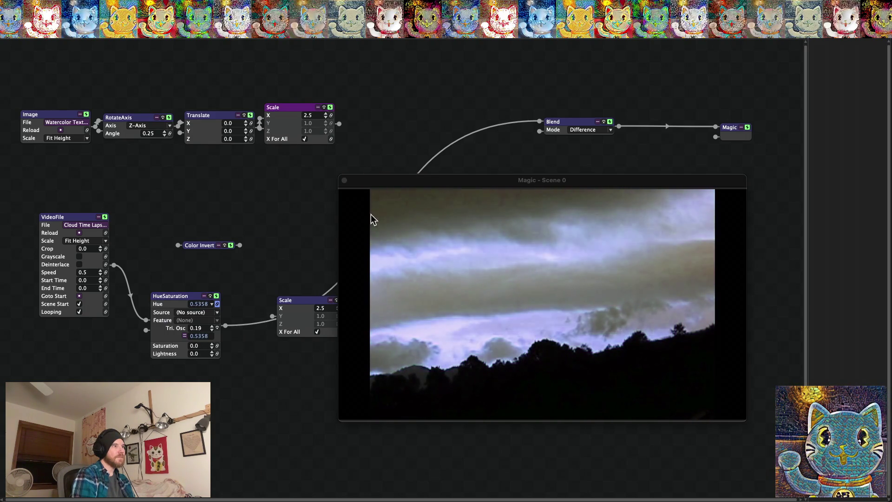
drag(391, 180, 455, 178)
drag(315, 299, 288, 245)
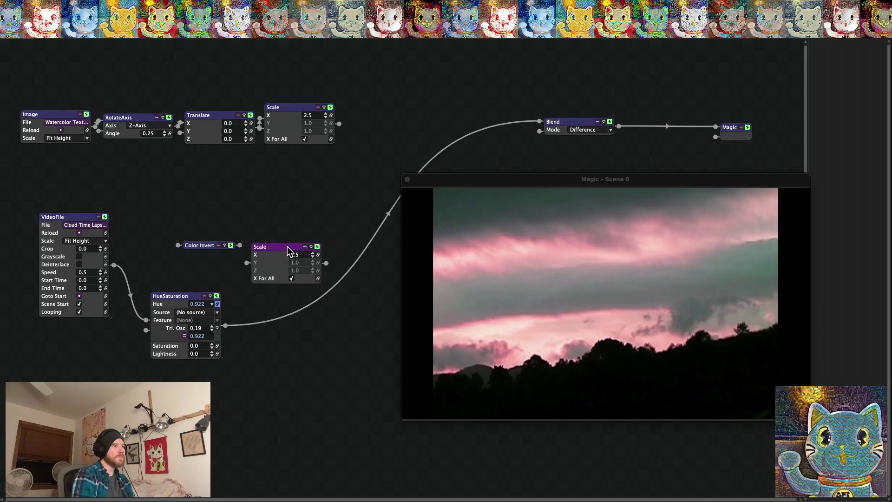
drag(323, 294, 327, 263)
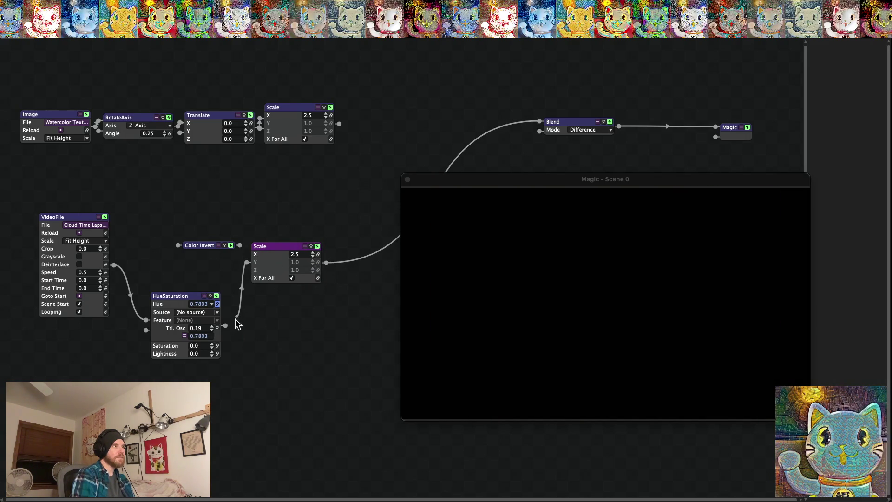
drag(237, 322, 226, 325)
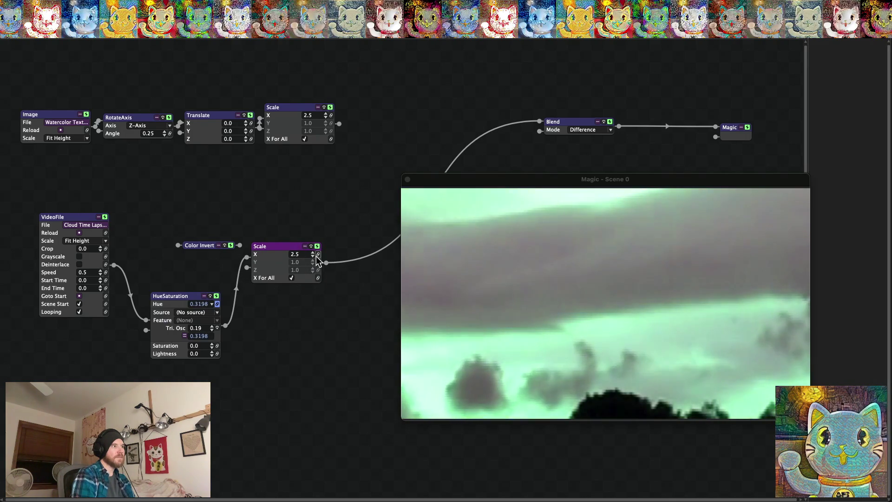
Set the new Scale's X to 1.2 and feed it directly from the cloud video, bypassing HueSaturation.
click(312, 256)
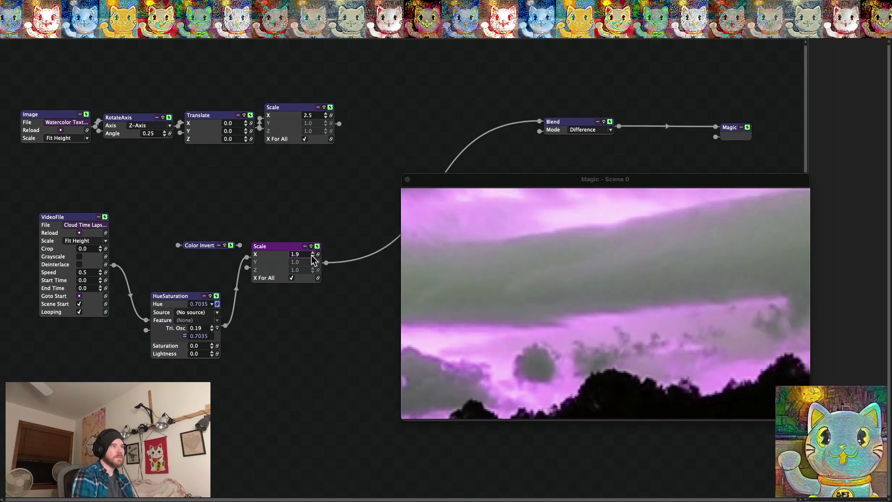
click(312, 256)
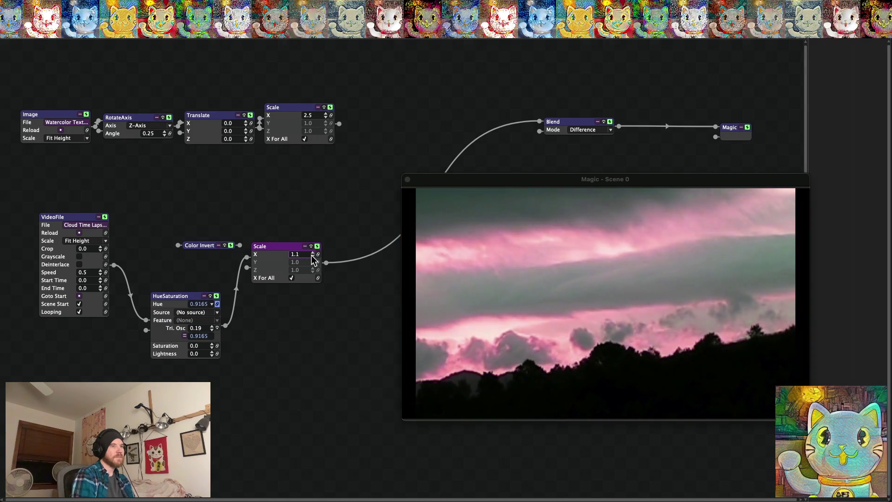
click(312, 253)
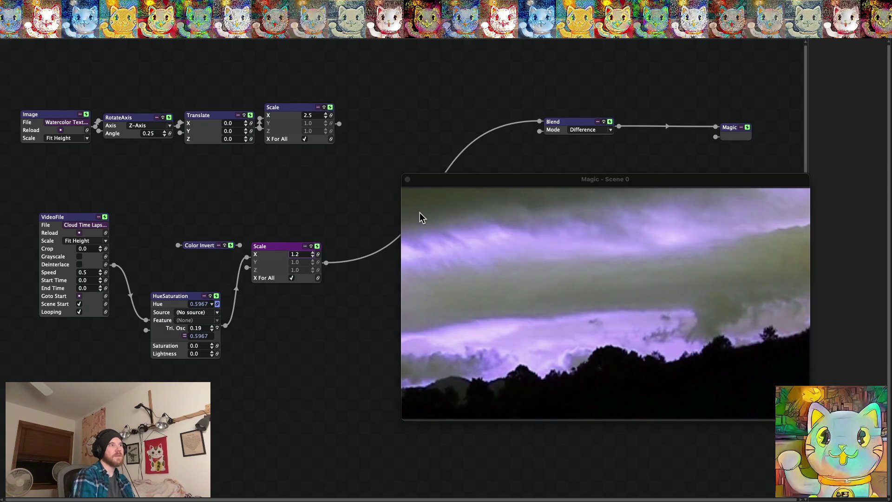
drag(430, 180, 323, 264)
mouse_move(171, 298)
mouse_down()
mouse_move(149, 322)
mouse_move(141, 279)
mouse_up()
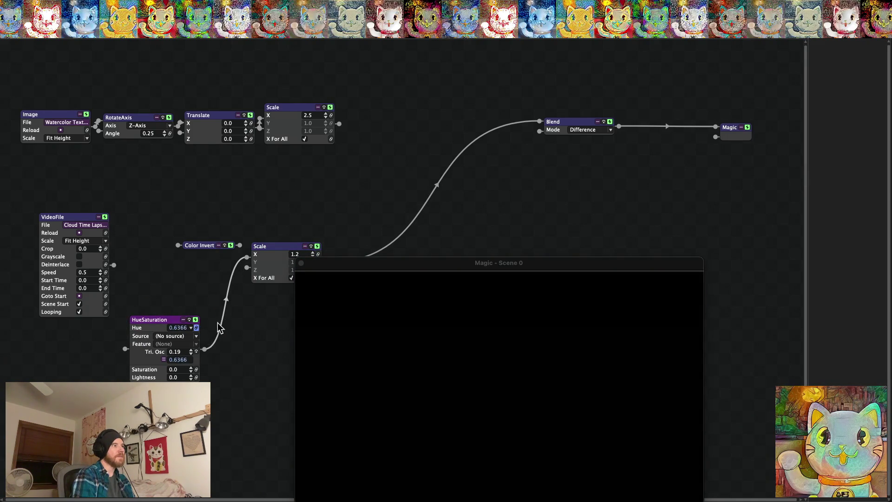
drag(247, 257, 113, 265)
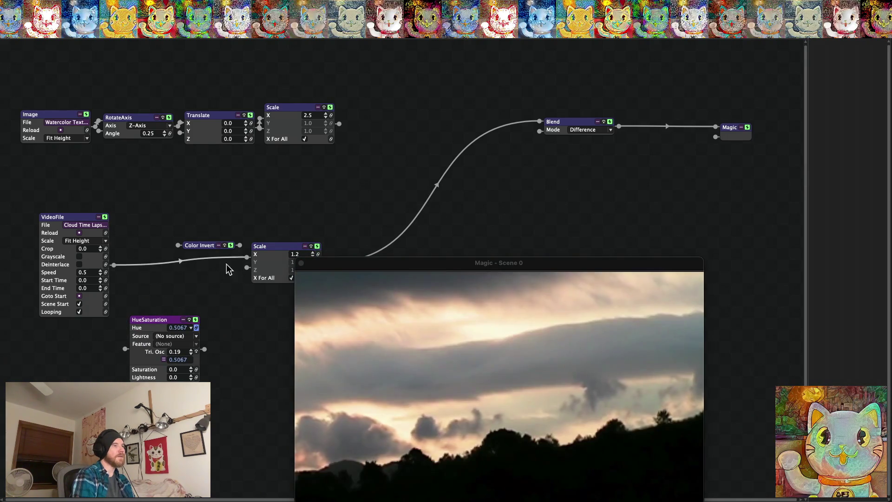
Connect the scaled watercolor texture into Blend's first input and set the mode to Difference after trying Negation.
drag(414, 265, 376, 205)
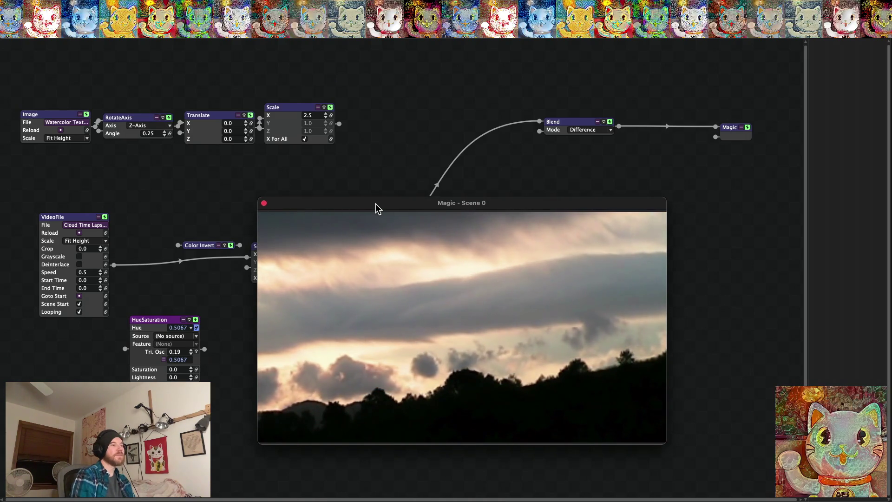
click(610, 131)
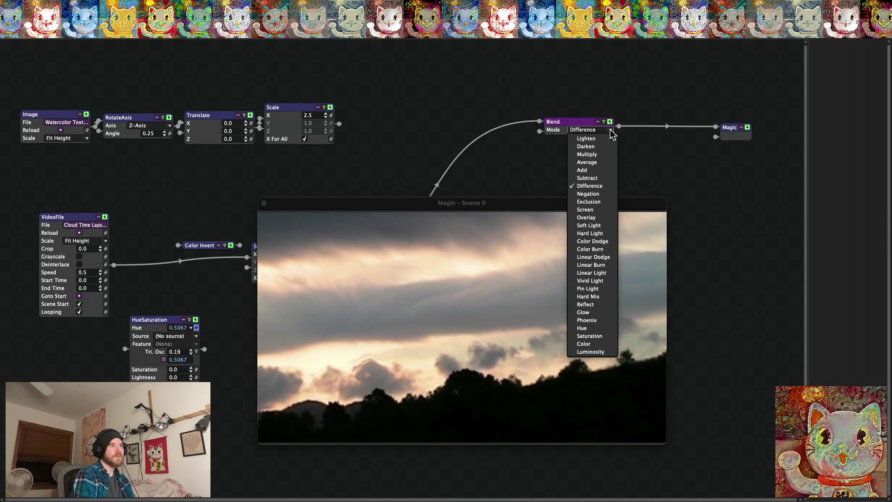
click(588, 193)
drag(340, 122, 542, 121)
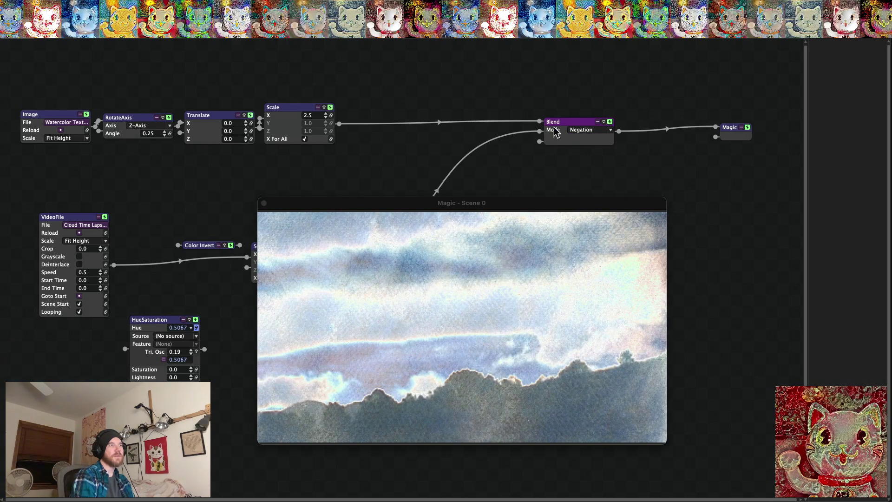
click(609, 131)
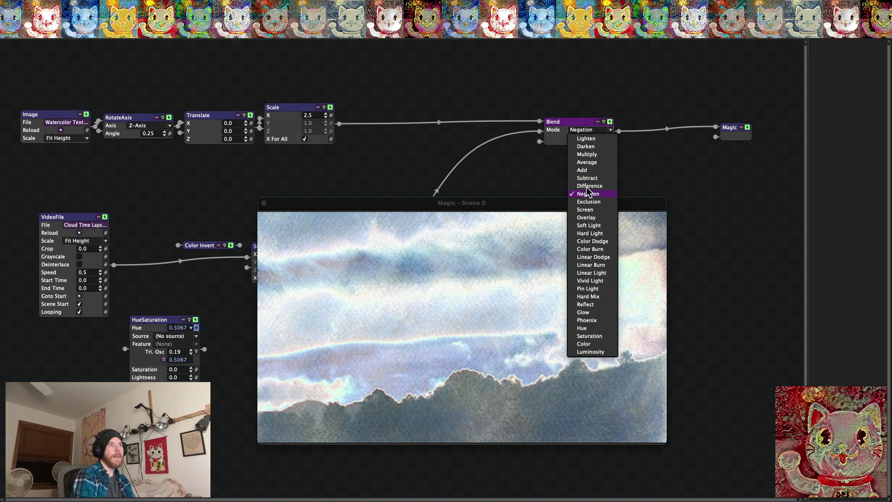
click(587, 186)
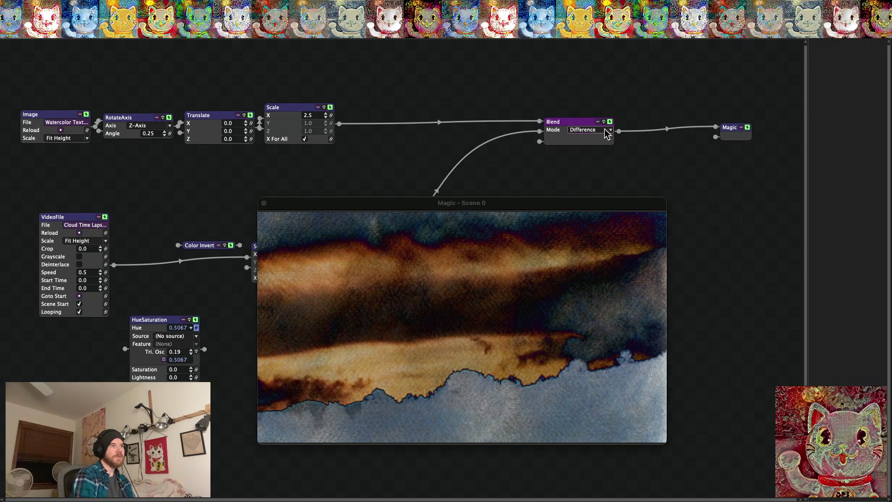
Reposition the lower Scale node and reroute the cloud video toward the Color Invert node.
drag(399, 204, 385, 171)
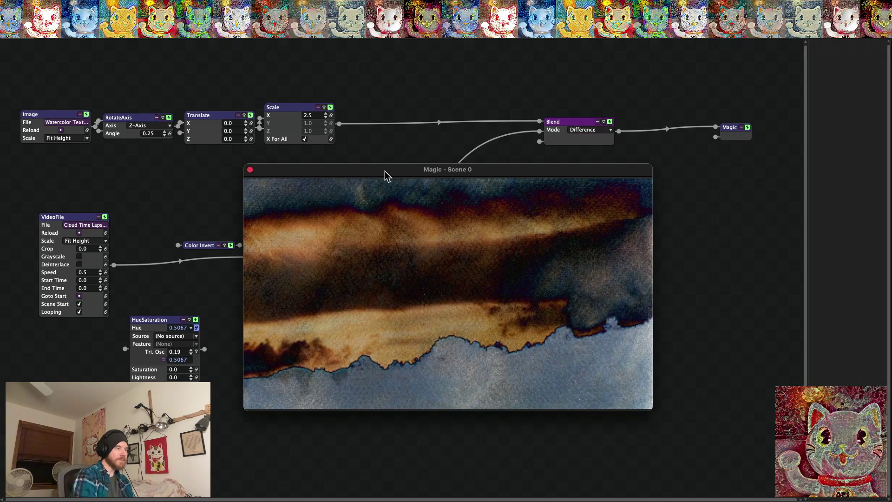
drag(310, 171, 391, 196)
mouse_move(275, 250)
mouse_down()
mouse_move(232, 295)
mouse_move(183, 274)
mouse_move(248, 272)
mouse_up()
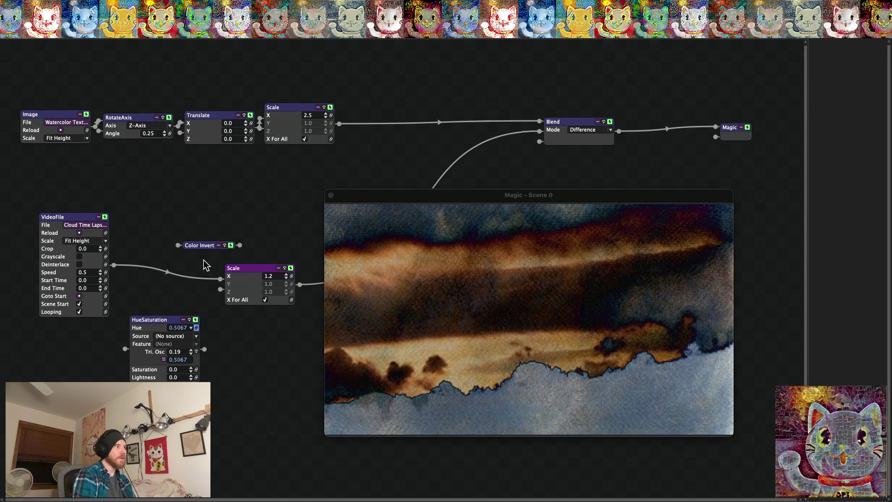
drag(188, 280, 252, 249)
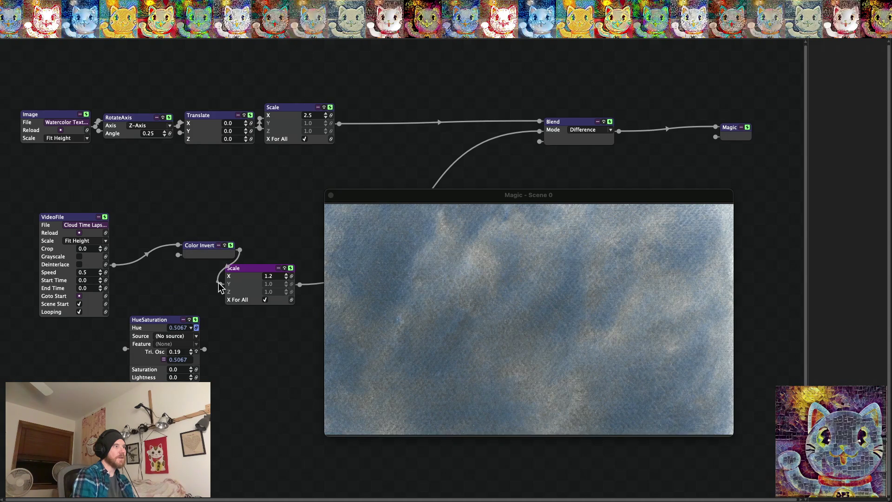
drag(218, 282, 219, 282)
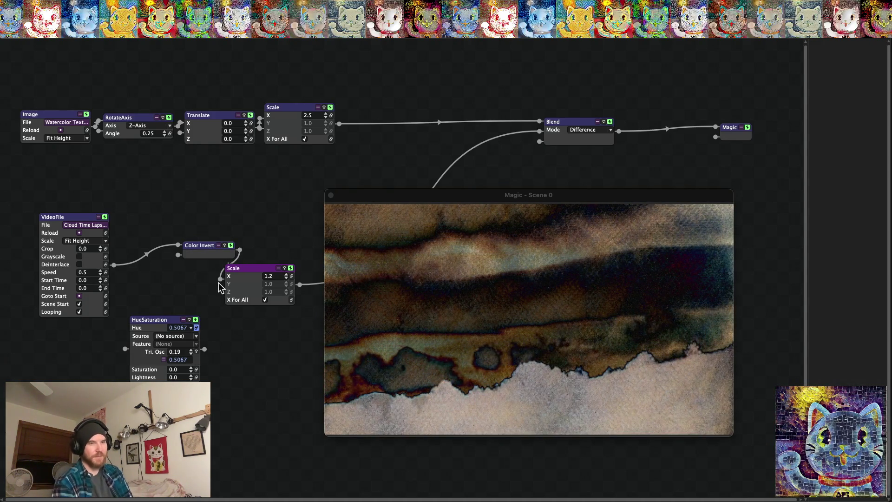
drag(238, 258, 300, 232)
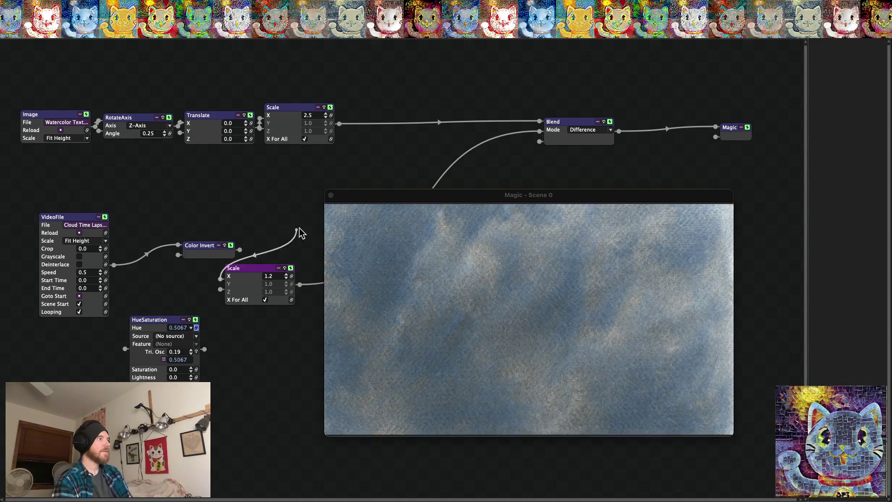
drag(217, 285, 220, 285)
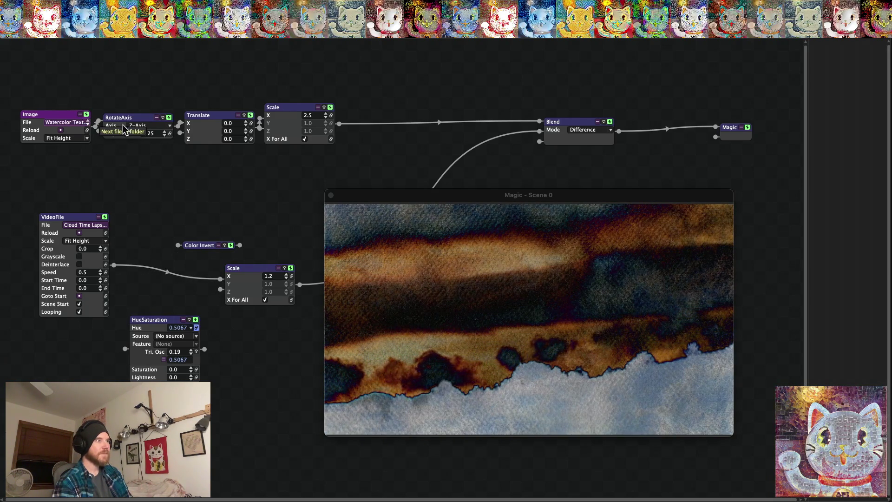
drag(375, 184, 295, 187)
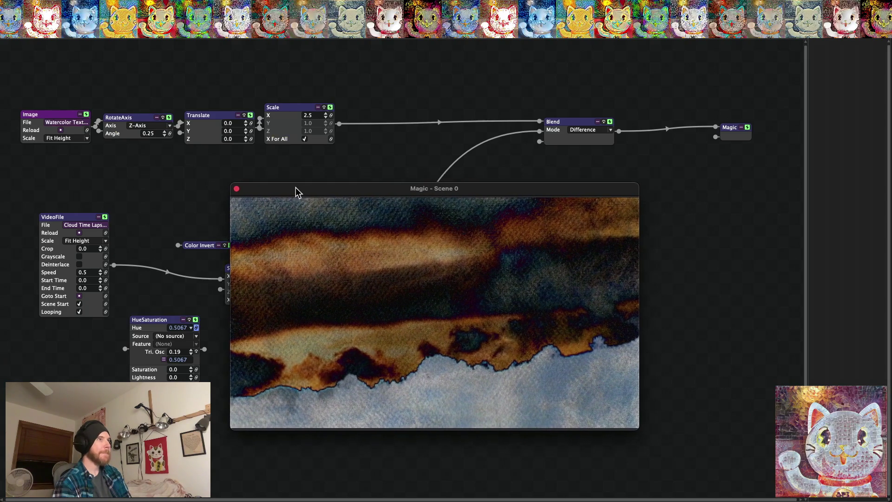
Set the Blend mode to Negation after trying Subtract, and preview the output fullscreen with Ctrl+F.
click(593, 131)
click(585, 178)
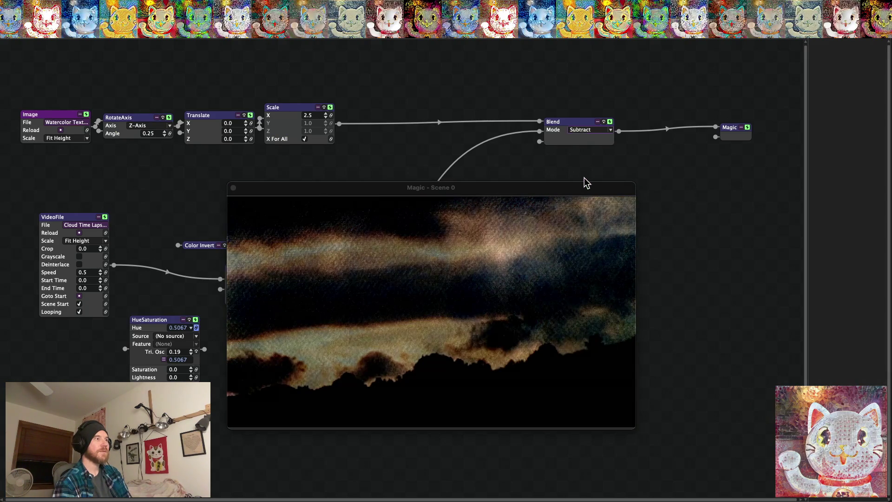
click(595, 131)
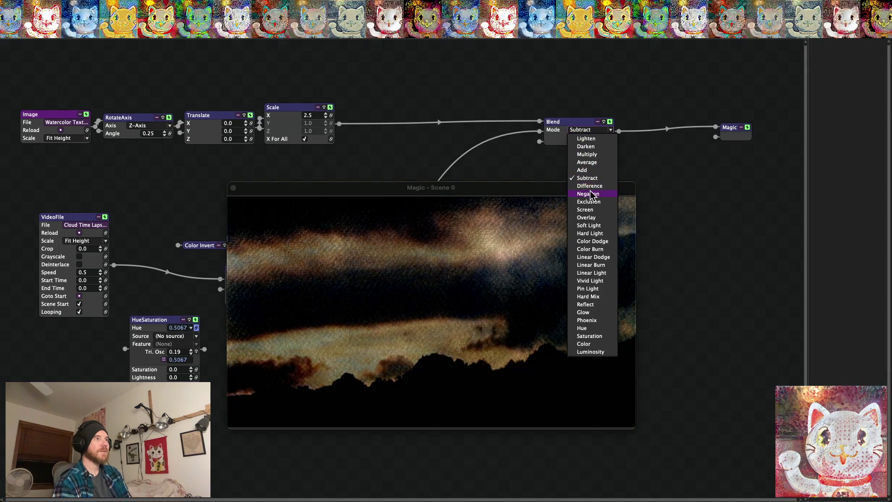
click(591, 194)
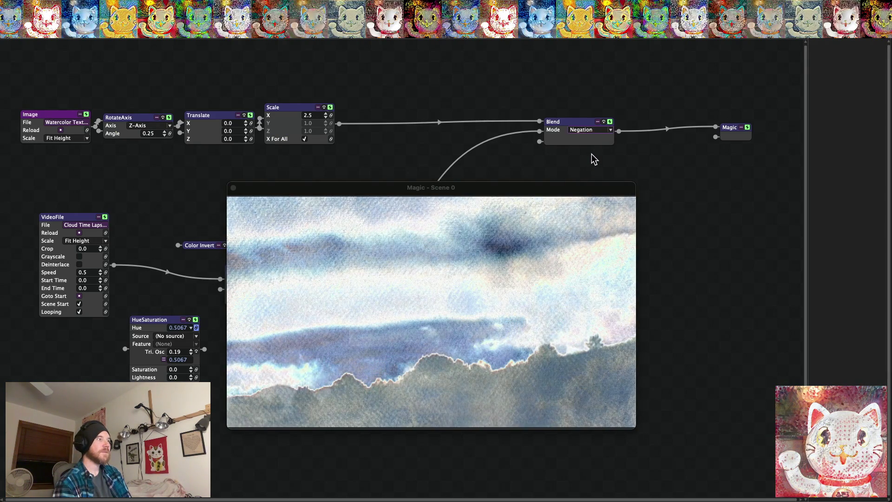
key(ctrl+f)
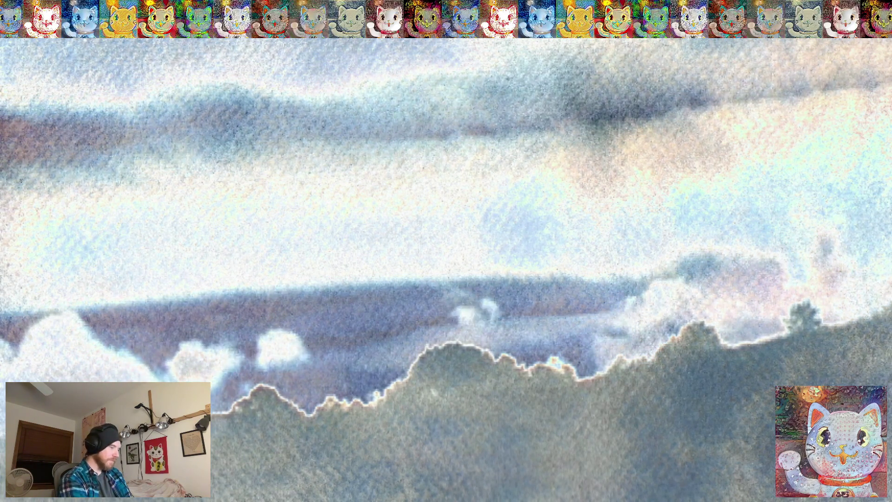
key(Escape)
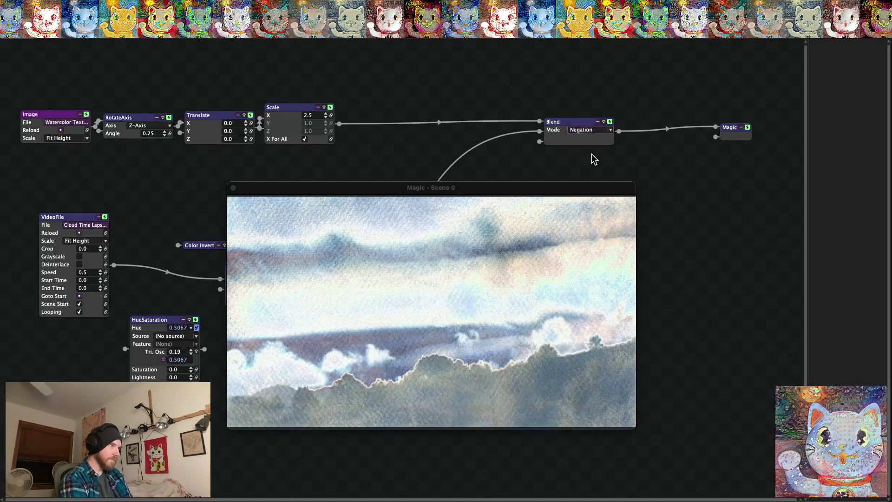
Switch the Blend mode to Phoenix and preview the output fullscreen before returning to the window.
click(600, 130)
click(595, 320)
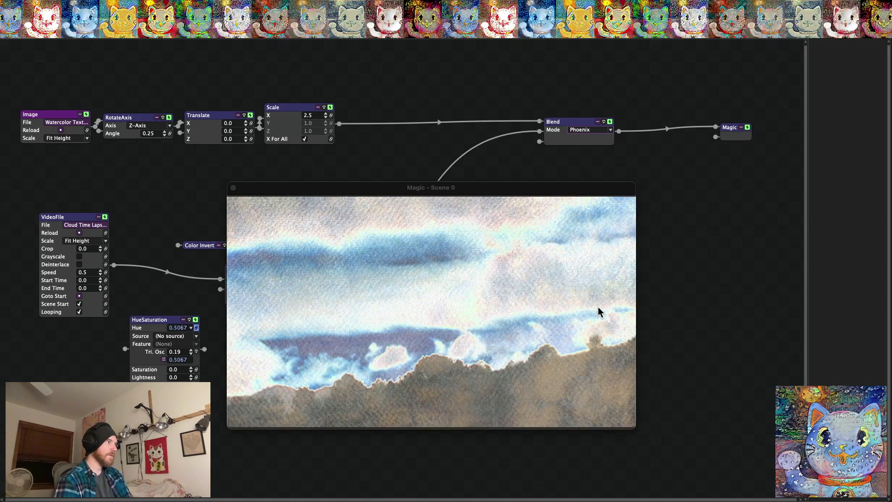
double_click(488, 281)
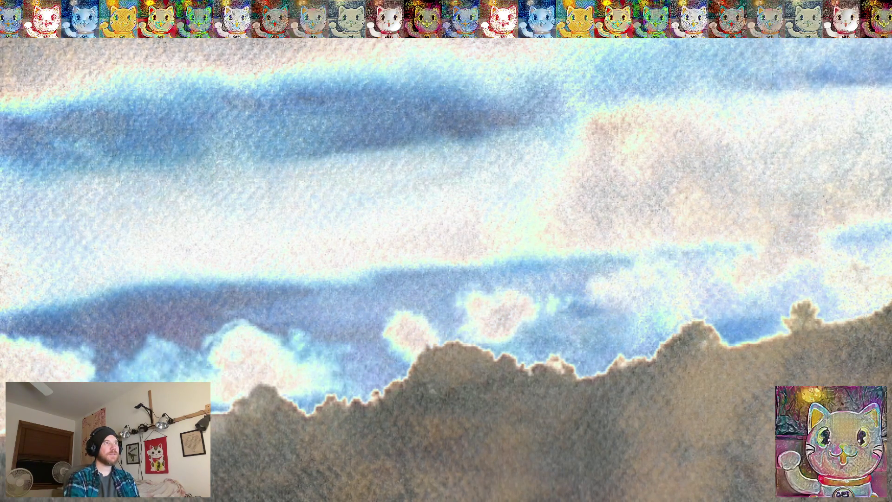
key(Escape)
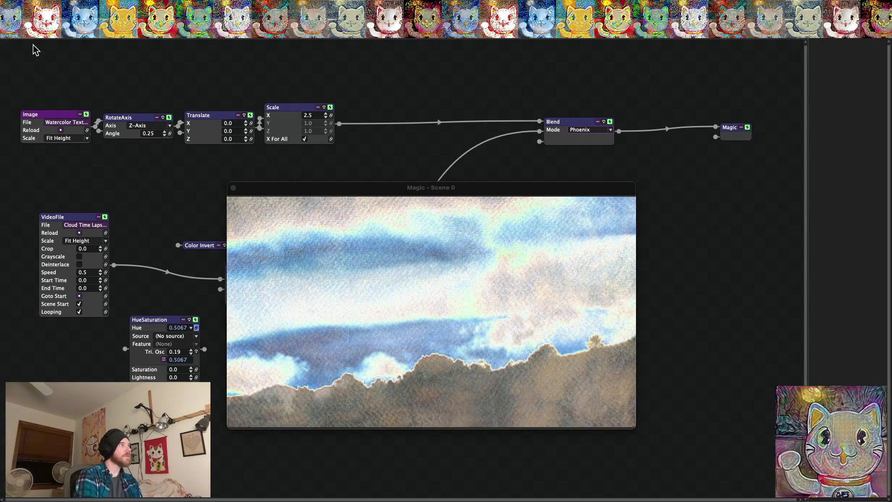
Save the project as 'Texture Watercolor Clouds Timelapse' in Texture Watercolor Projects and show the output fullscreen.
click(57, 6)
click(74, 116)
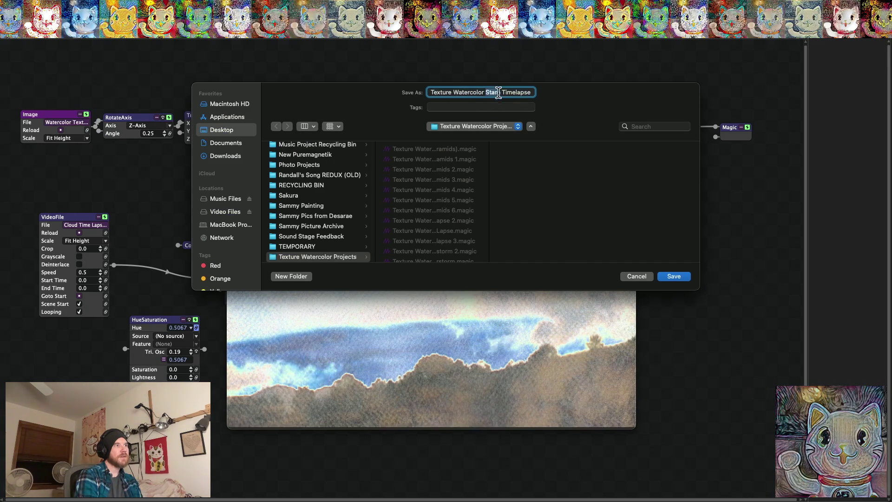
text(Clouds)
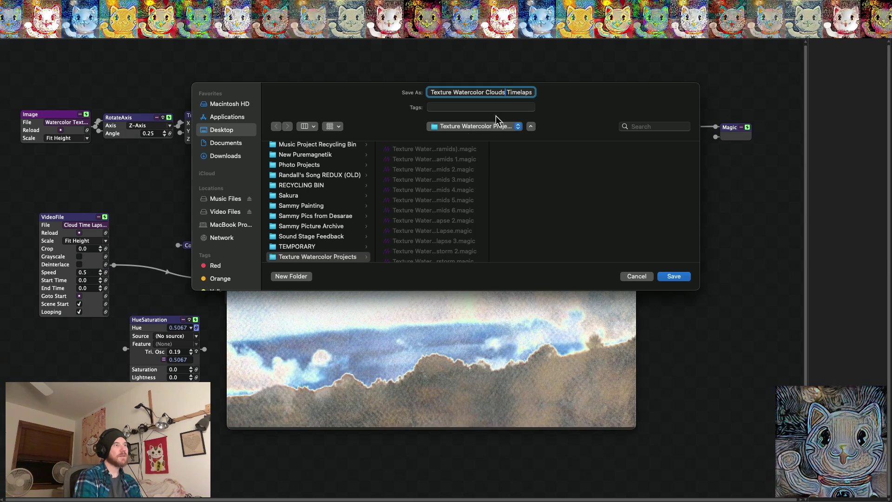
click(679, 277)
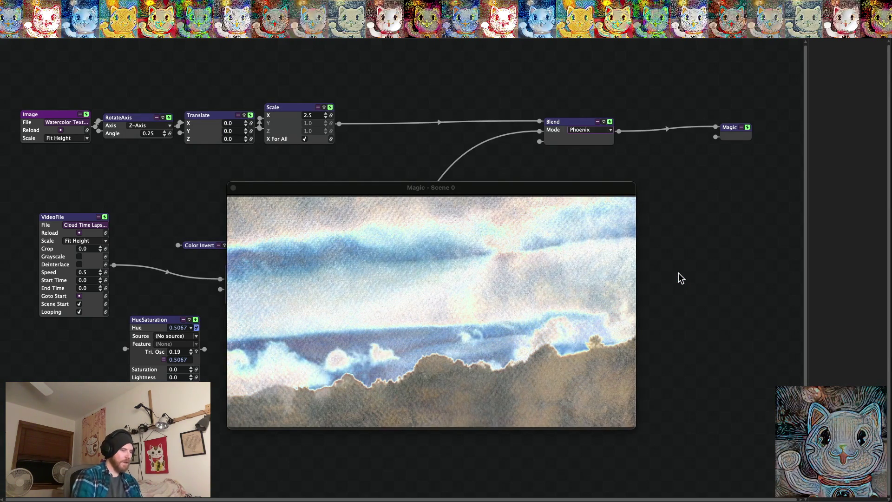
key(super+f)
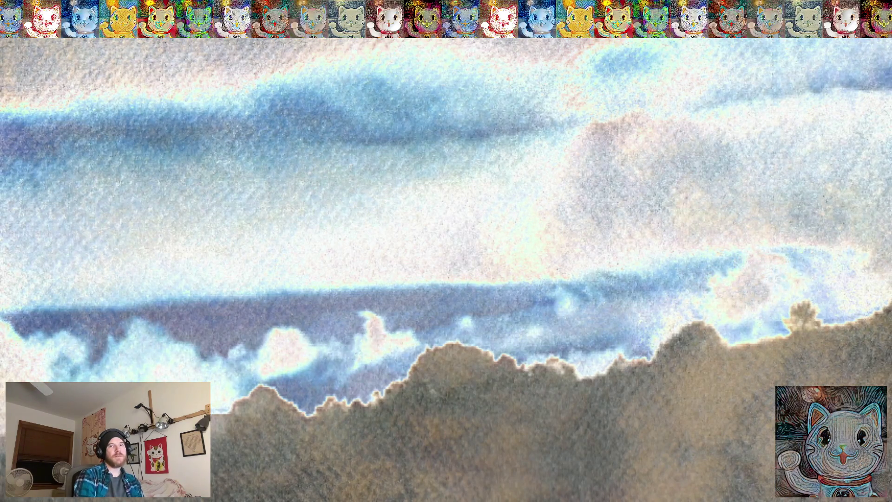